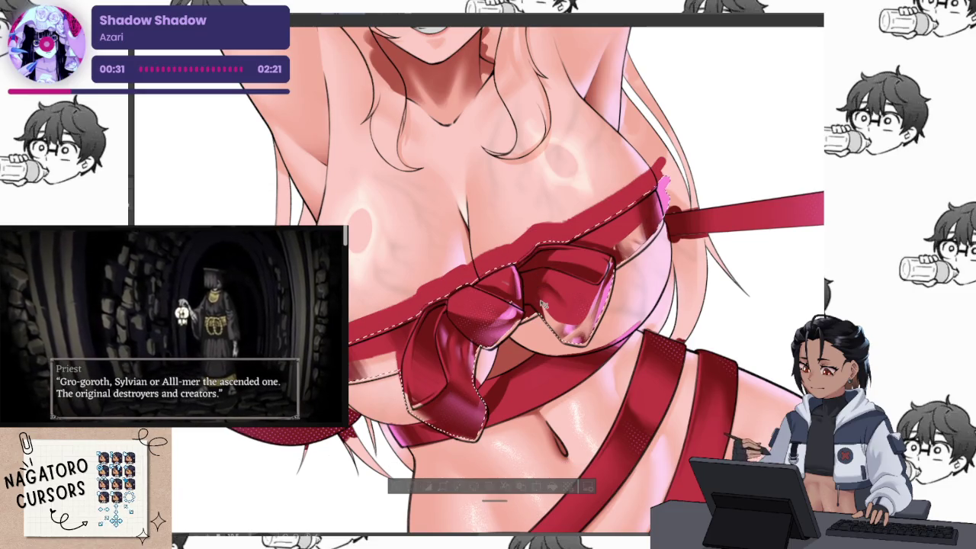
Move the red bow piece onto the ribbon knot, undoing one misplaced move first.
mouse_move(544, 303)
left_mouse_down()
mouse_move(557, 363)
mouse_move(544, 354)
left_mouse_up()
key("ctrl+z")
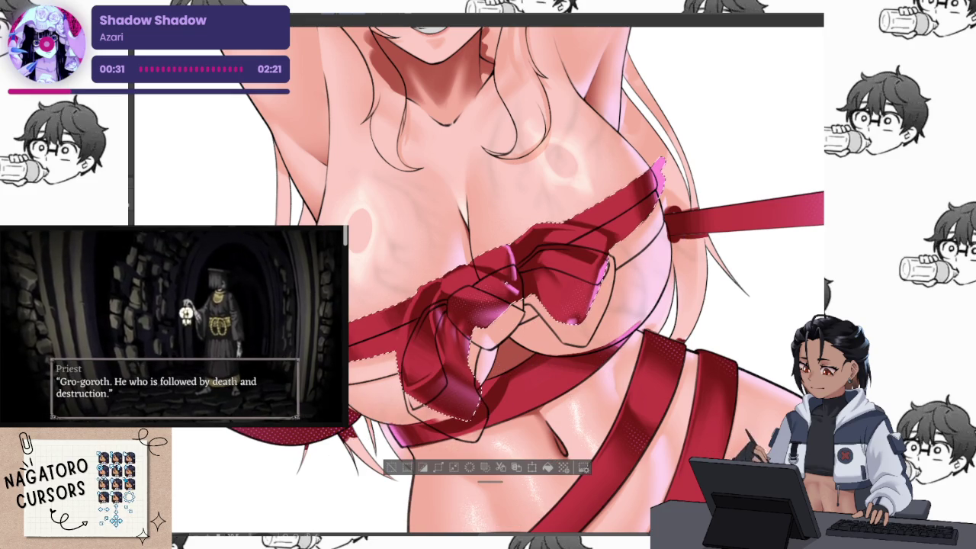
scroll(562, 324, "up", 3)
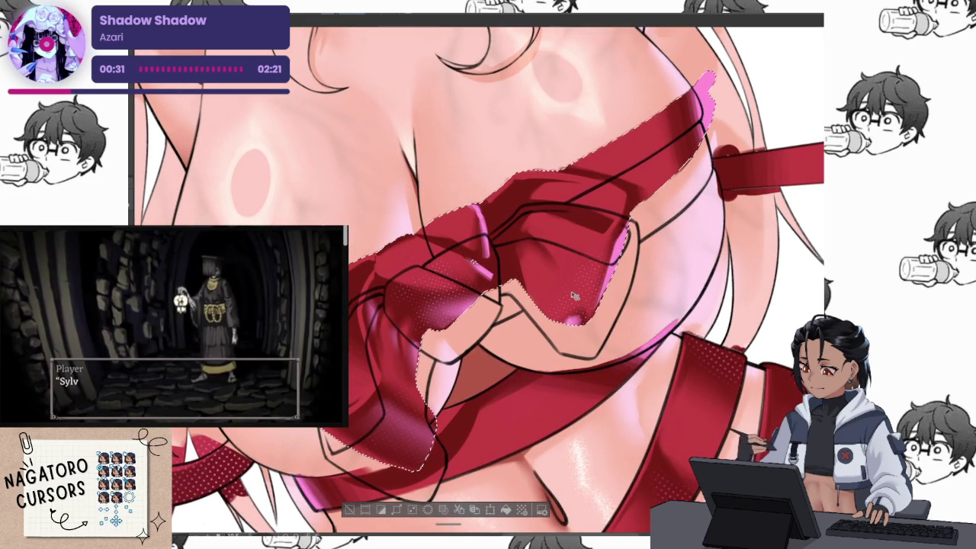
left_click_drag(573, 296, 577, 316)
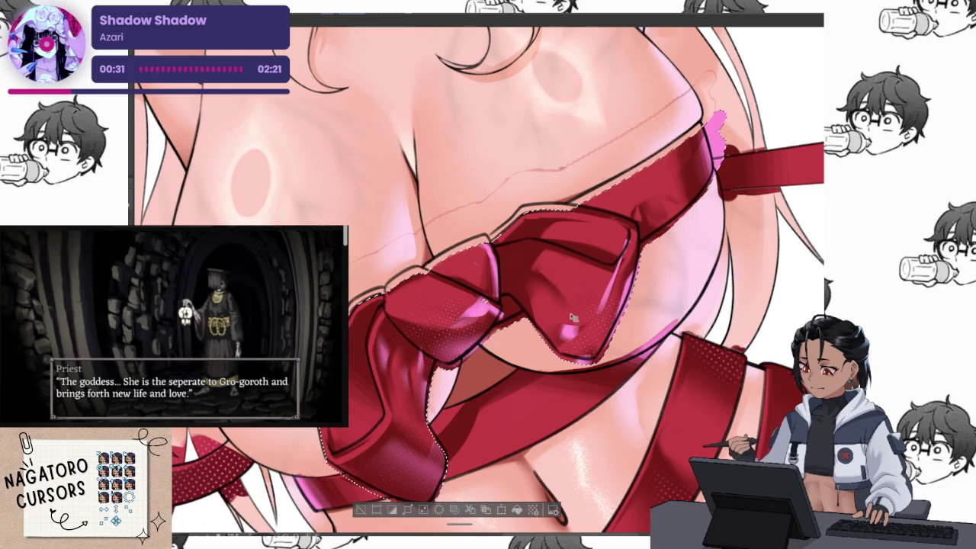
mouse_move(572, 326)
left_mouse_down()
mouse_move(583, 299)
mouse_move(573, 322)
left_mouse_up()
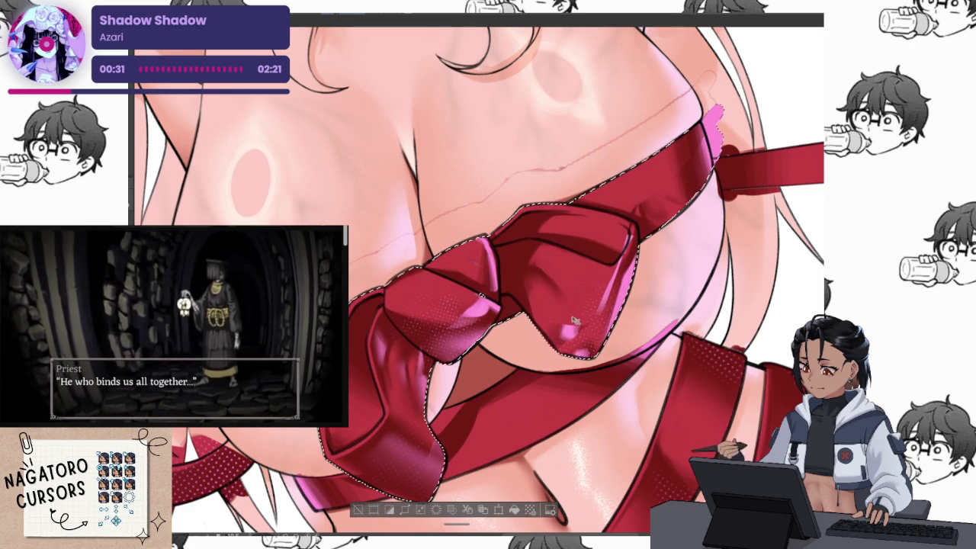
Zoom in on the bow and shift its shaded red fill up to match the line art.
scroll(673, 183, "up", 3)
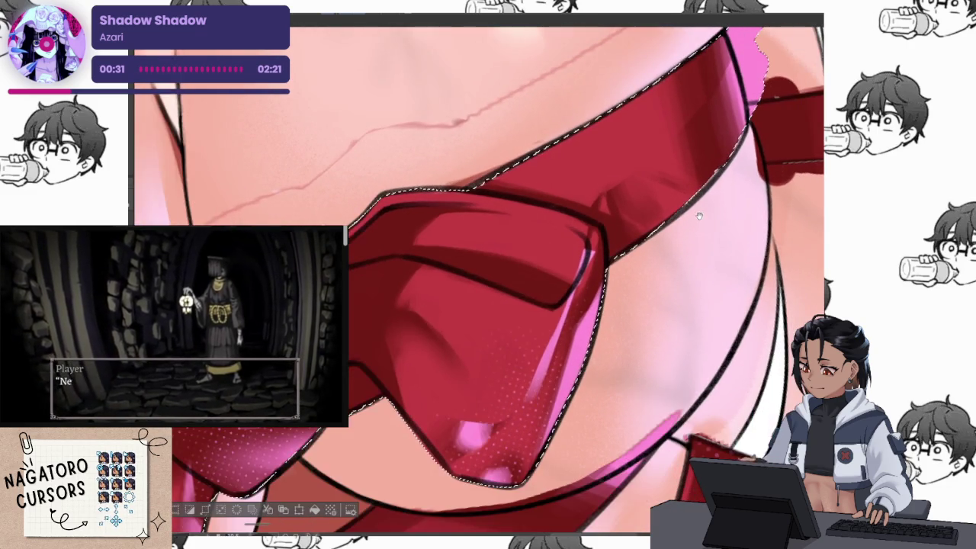
scroll(679, 199, "down", 4)
scroll(688, 225, "up", 2)
scroll(688, 225, "up", 2)
scroll(671, 236, "down", 2)
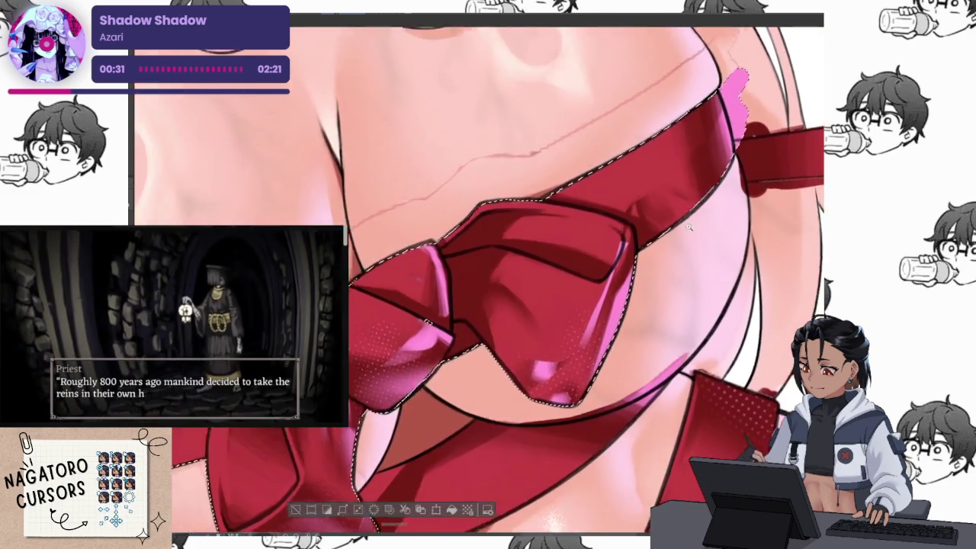
scroll(655, 251, "down", 1)
scroll(626, 268, "up", 2)
scroll(627, 268, "down", 1)
scroll(623, 263, "up", 1)
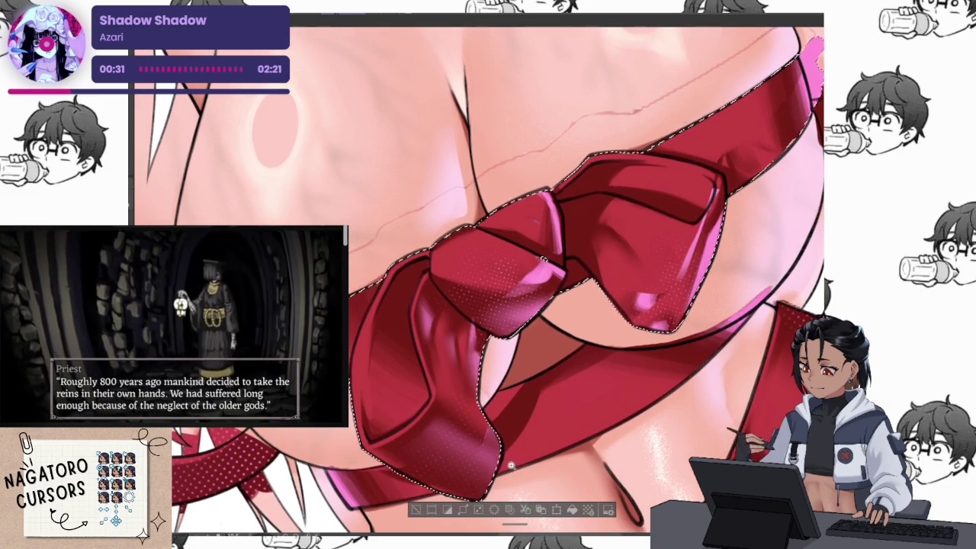
scroll(503, 366, "up", 3)
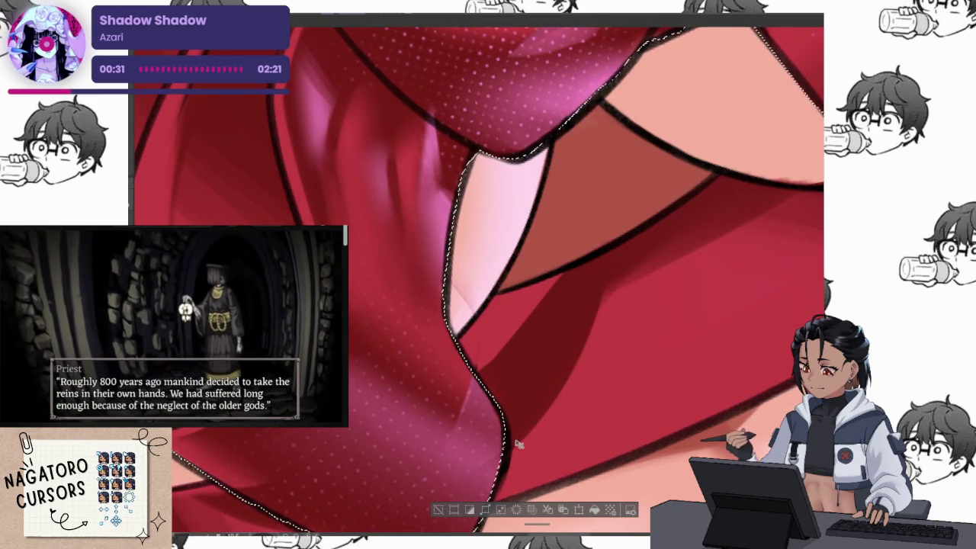
scroll(516, 431, "down", 2)
left_click_drag(671, 313, 689, 264)
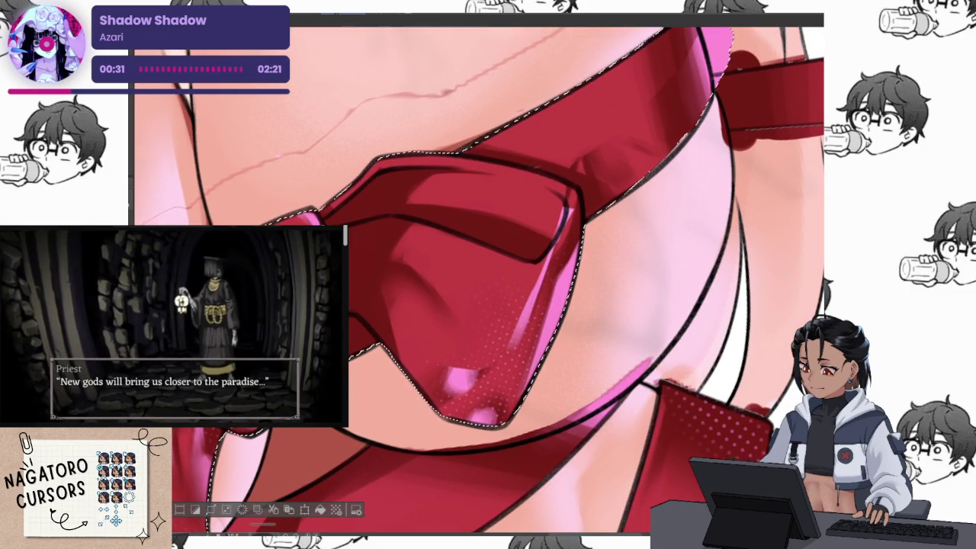
left_click_drag(472, 358, 465, 304)
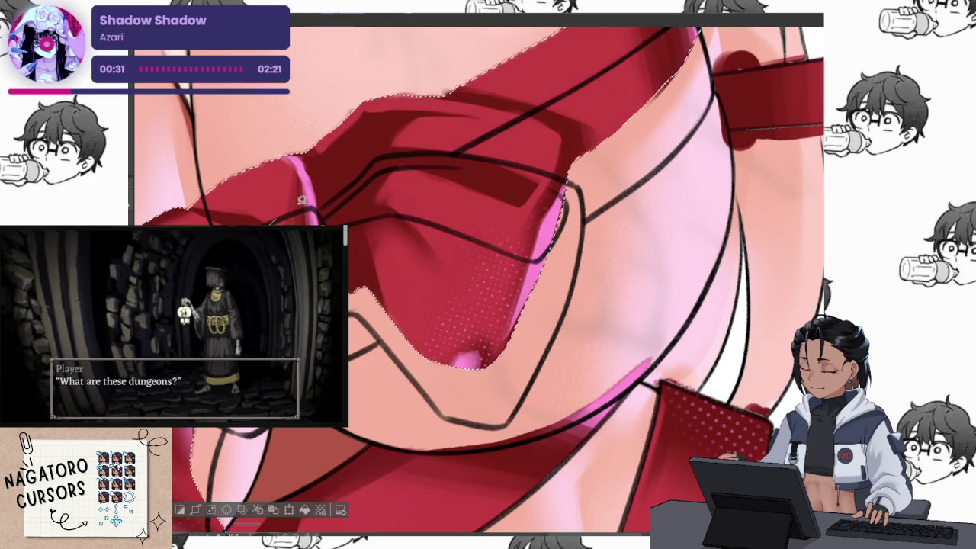
Transform the bow loop so its fill fits the outline.
scroll(671, 242, "down", 2)
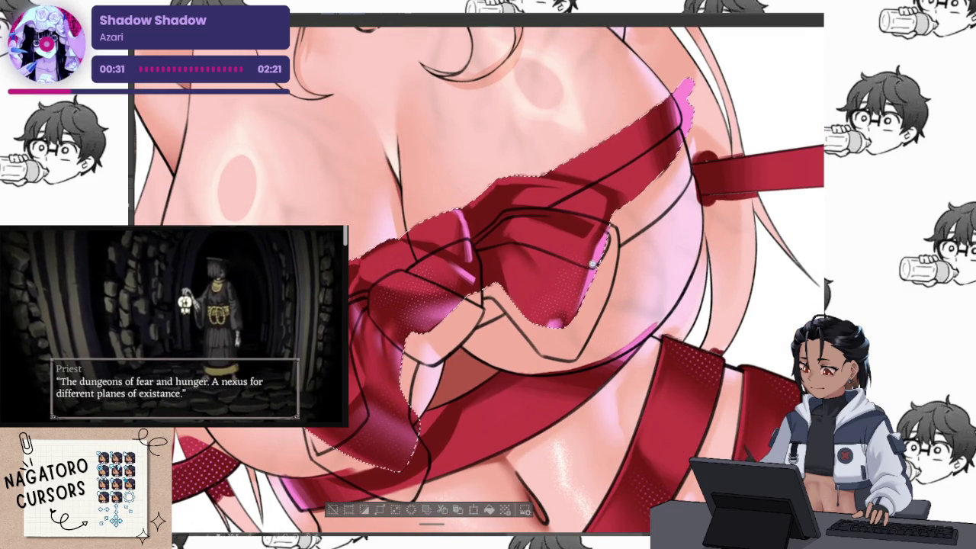
scroll(592, 262, "up", 3)
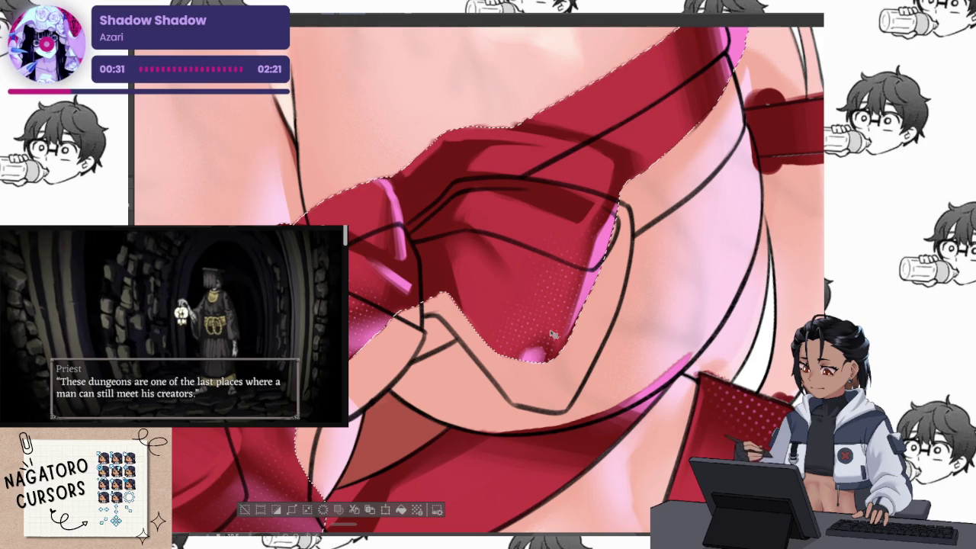
key("ctrl+z")
left_click_drag(553, 333, 554, 347)
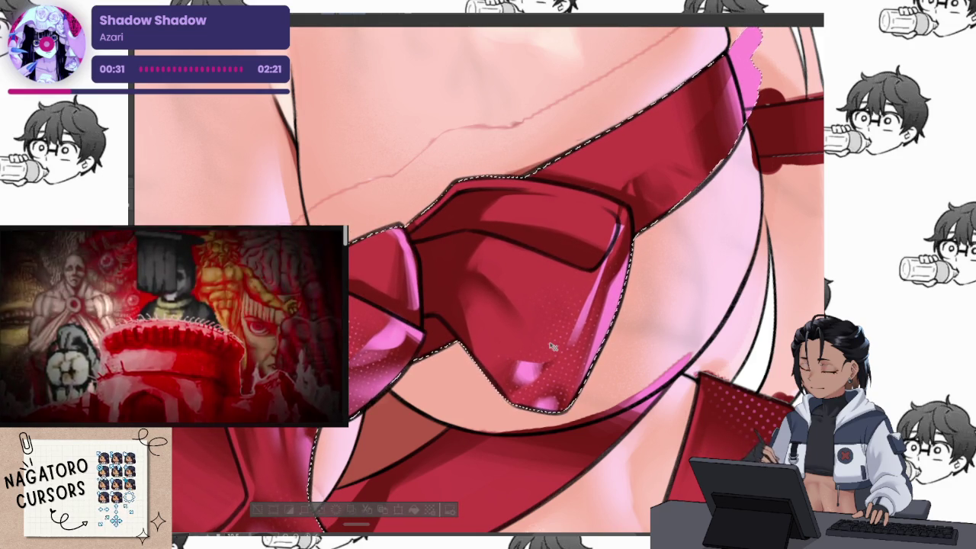
Inspect the bow up close, deselect, and undo back to the earlier flatter bow fill.
left_click_drag(553, 347, 697, 229)
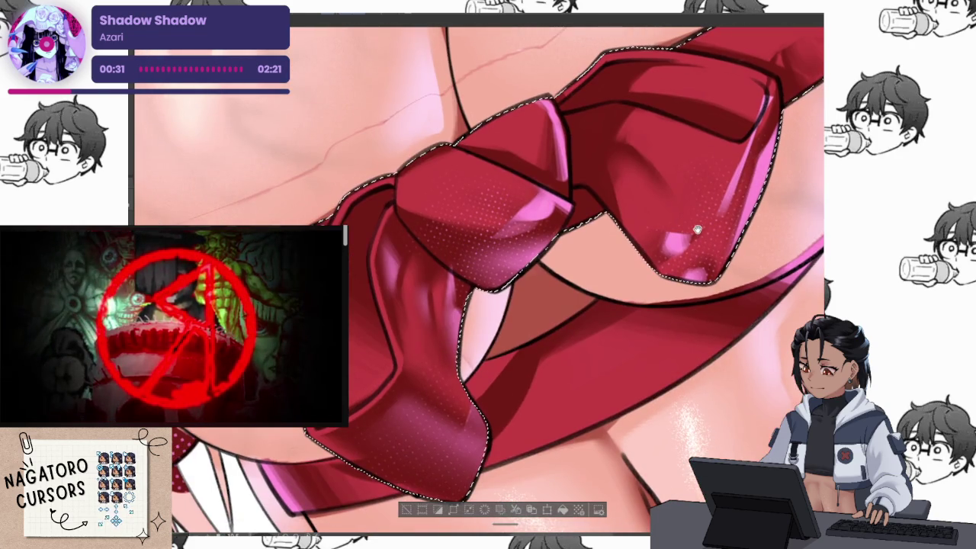
scroll(505, 446, "up", 2)
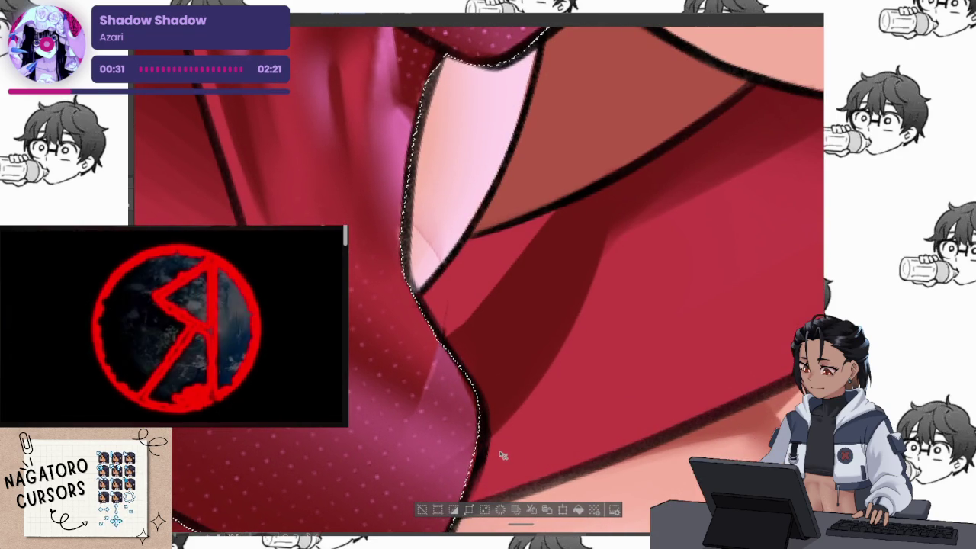
scroll(518, 441, "down", 2)
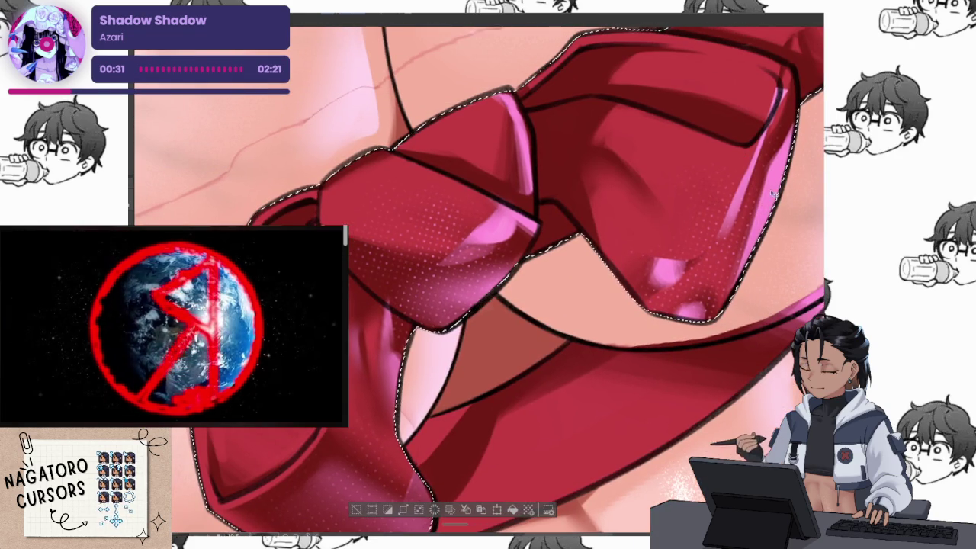
key("ctrl+d")
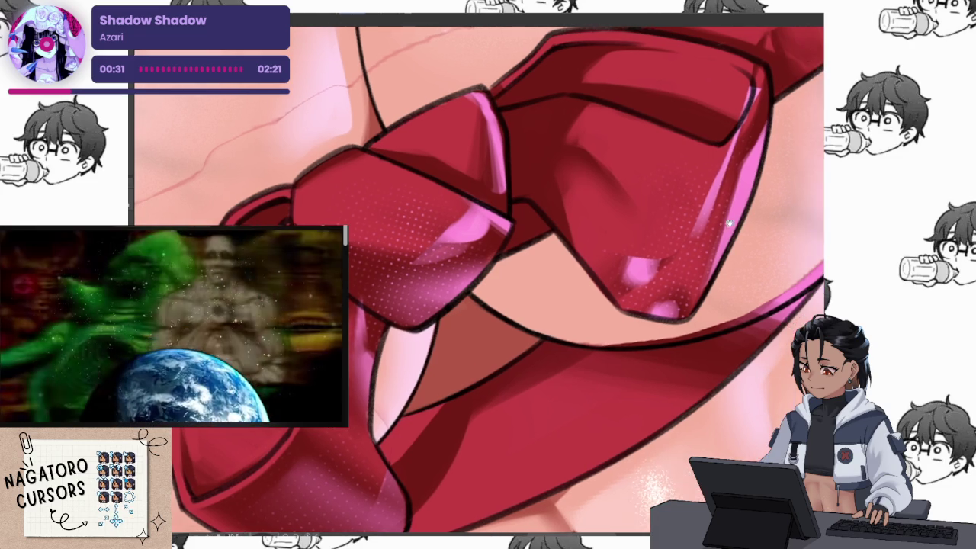
left_click_drag(759, 249, 614, 340)
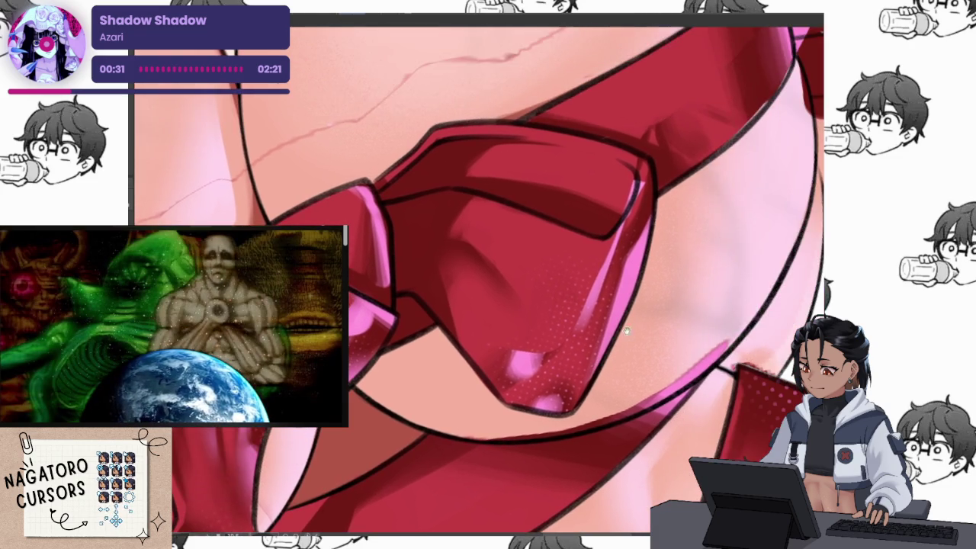
scroll(731, 301, "down", 2)
key("ctrl+z")
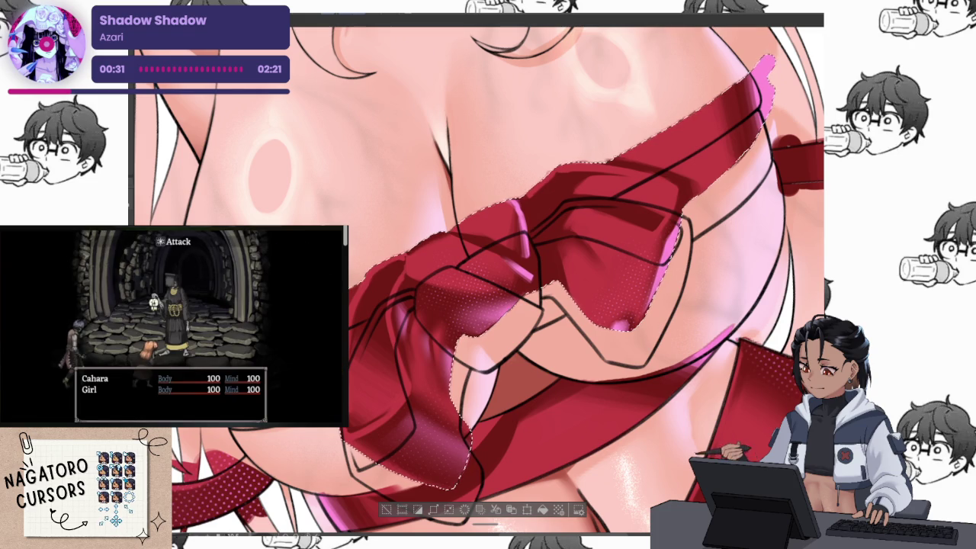
Undo nine times back to the bow version with dark painted shading strokes.
key("ctrl+z")
key("ctrl+z")
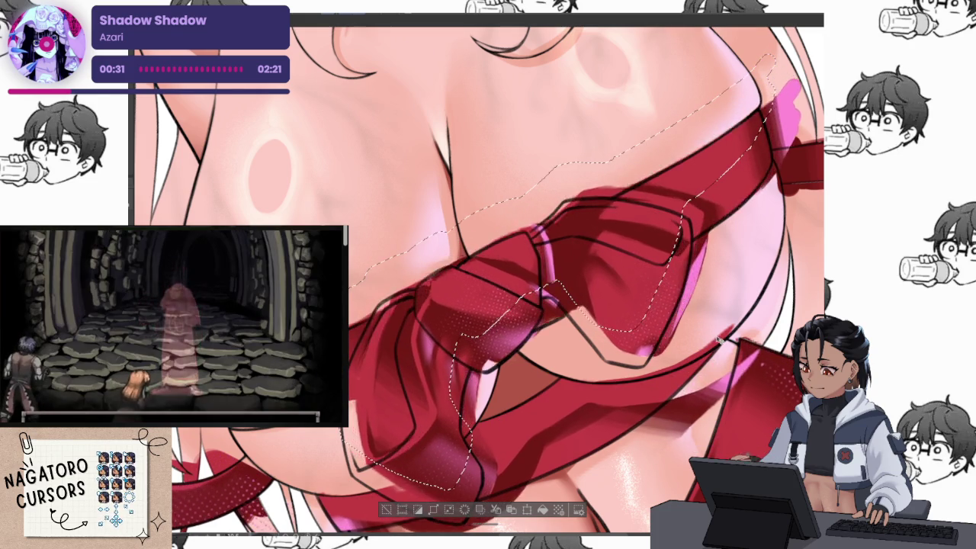
key("ctrl+z")
key("ctrl+z")
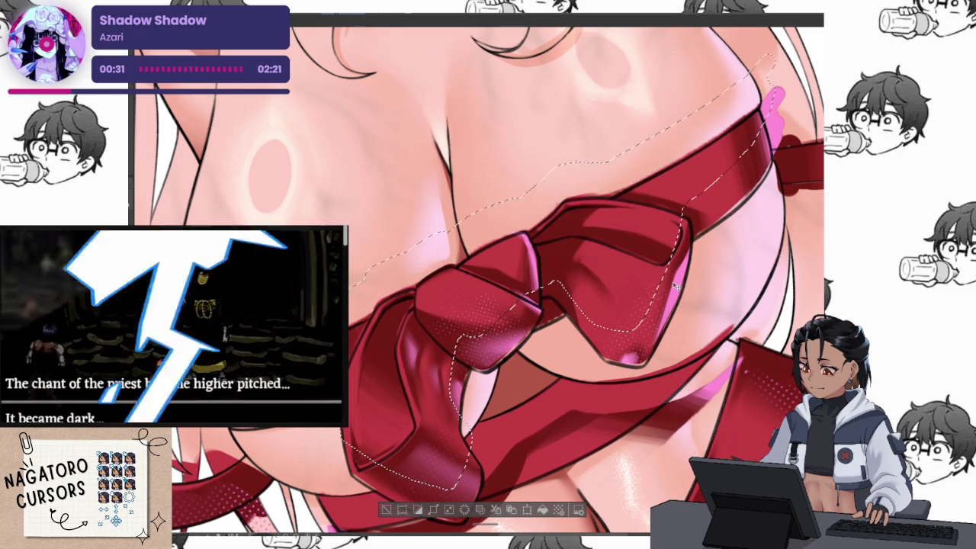
key("ctrl+z")
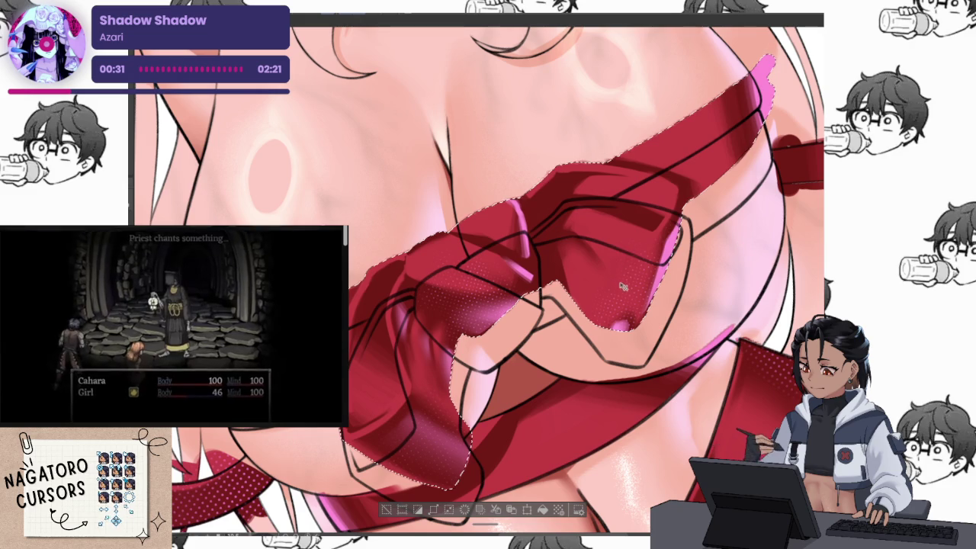
key("ctrl+z")
key("ctrl+z")
key("ctrl+z")
key("ctrl+z")
key("ctrl+z")
key("ctrl+z")
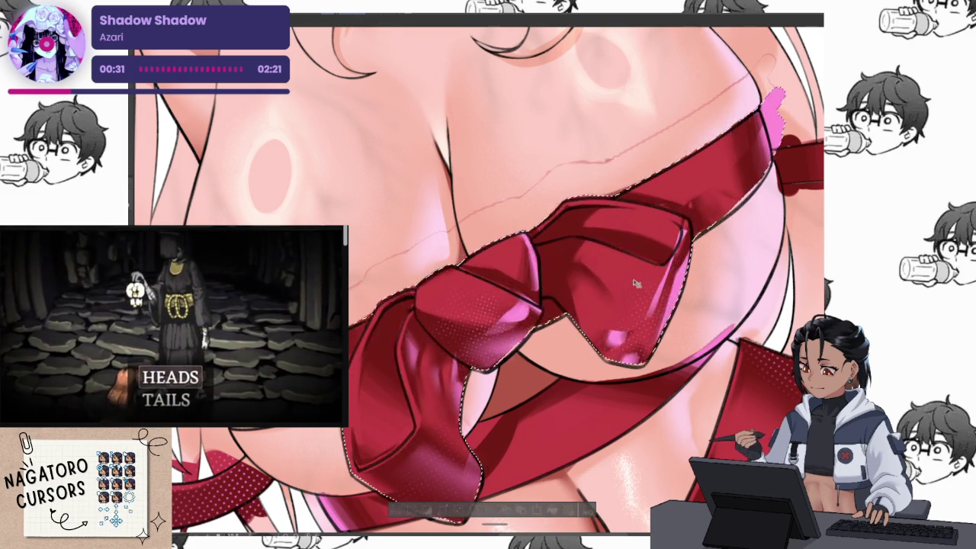
key("ctrl+z")
key("ctrl+z")
key("ctrl+z")
key("ctrl+z")
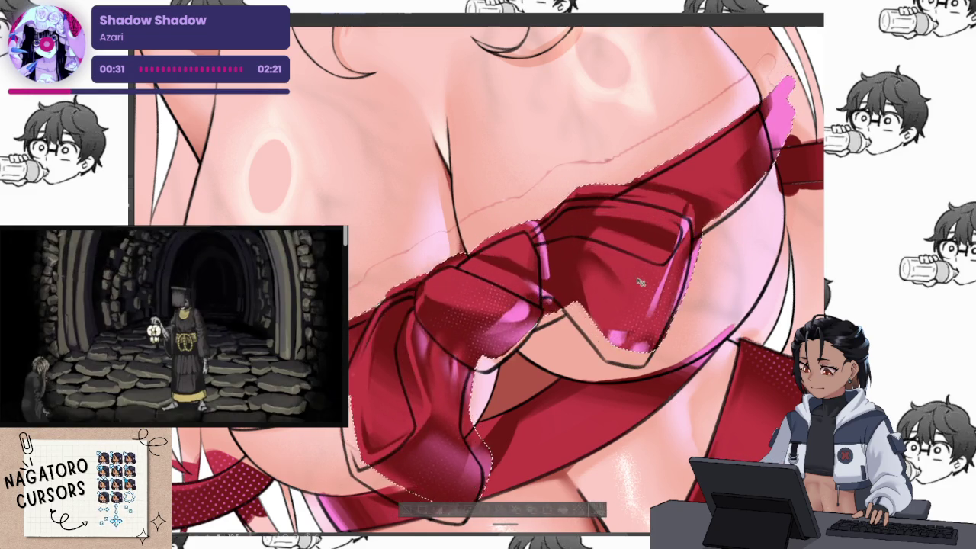
key("ctrl+z")
key("ctrl+z")
key("ctrl+z")
key("ctrl+z")
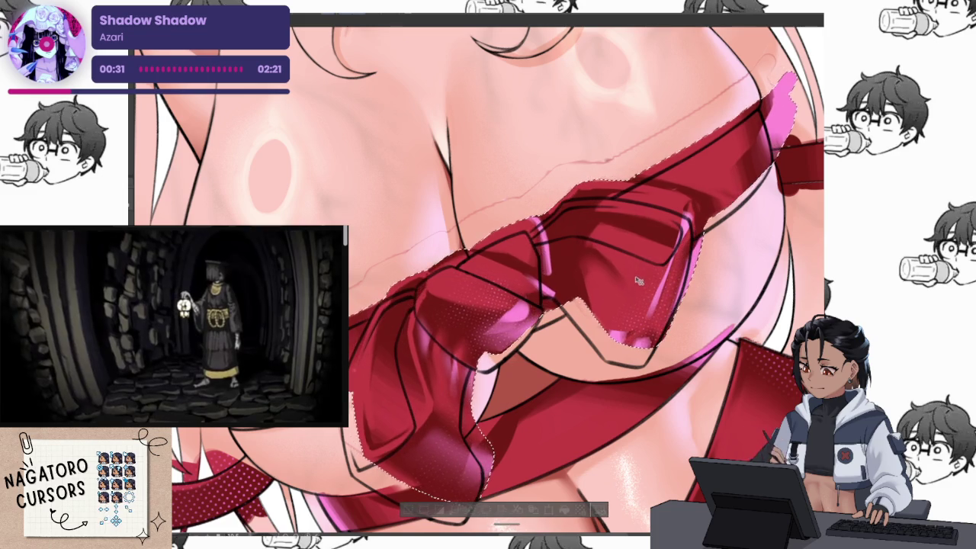
key("ctrl+z")
key("ctrl+z")
key("ctrl+z")
key("ctrl+z")
key("ctrl+z")
key("ctrl+z")
key("ctrl+z")
key("ctrl+z")
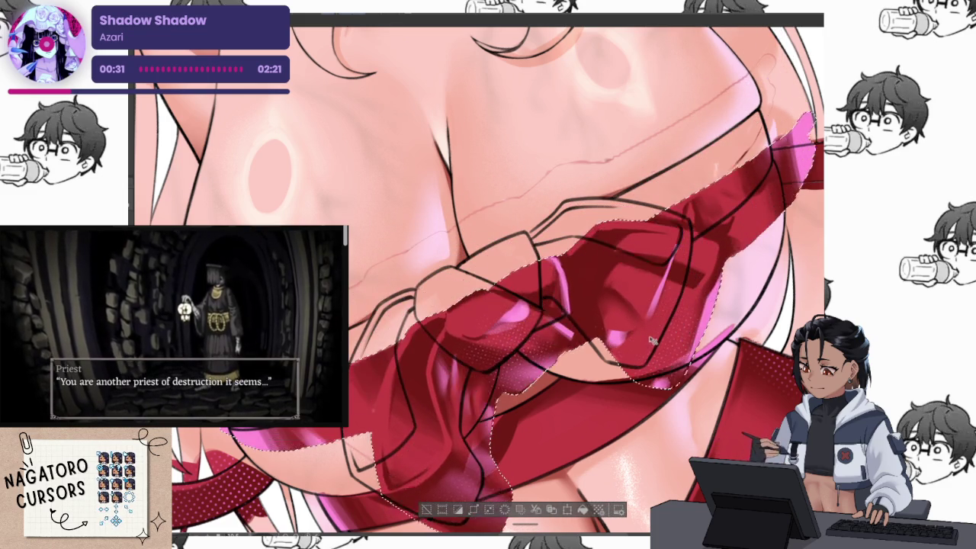
key("ctrl+z")
key("ctrl+z")
key("ctrl+z")
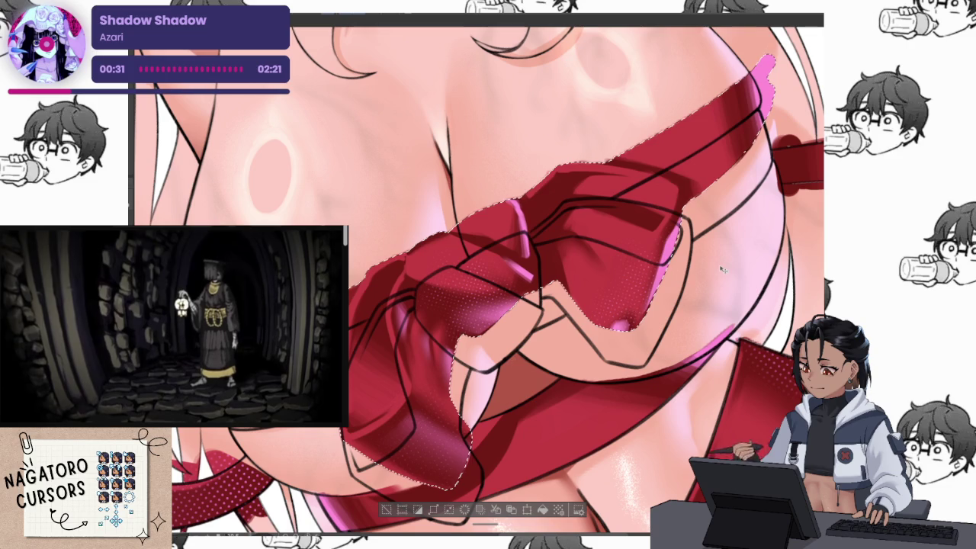
key("ctrl+z")
key("ctrl+z")
key("ctrl+z")
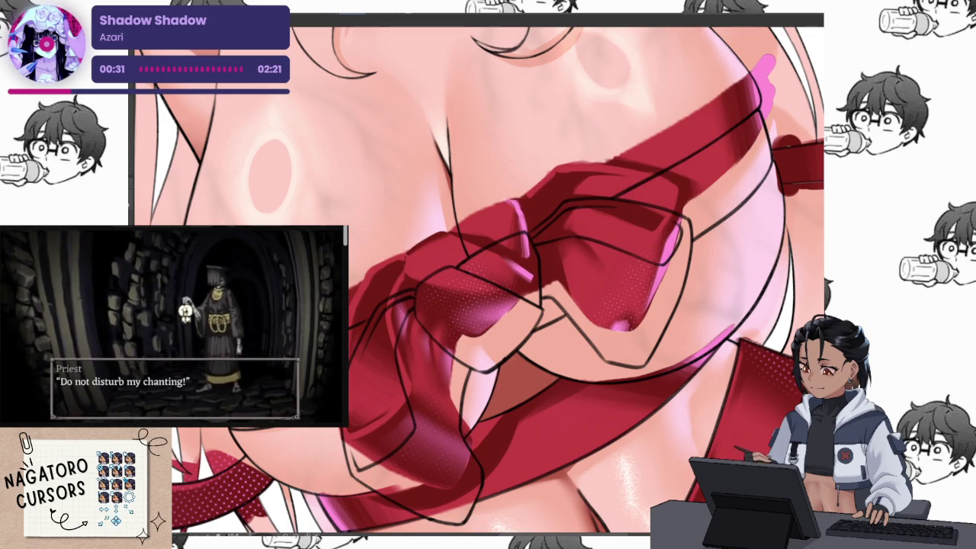
key("ctrl+z")
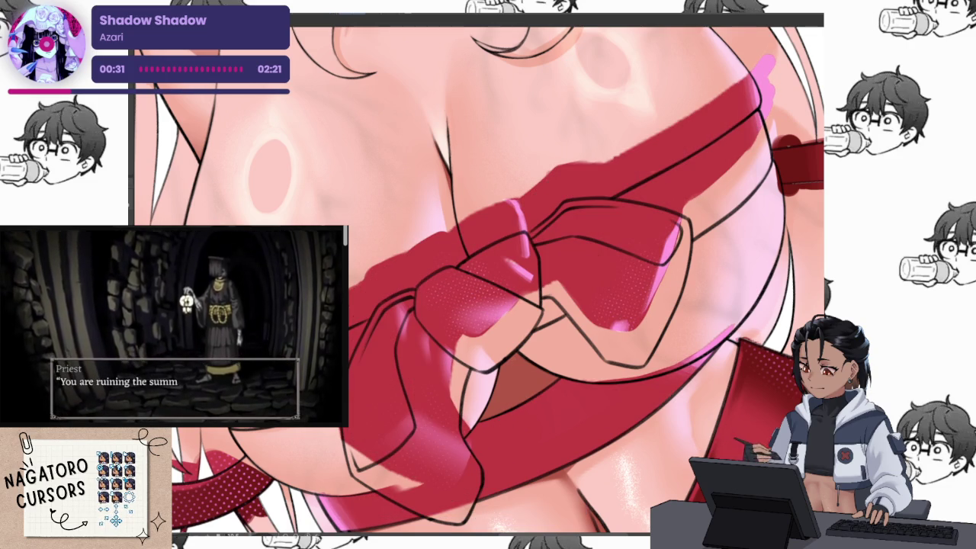
key("ctrl+y")
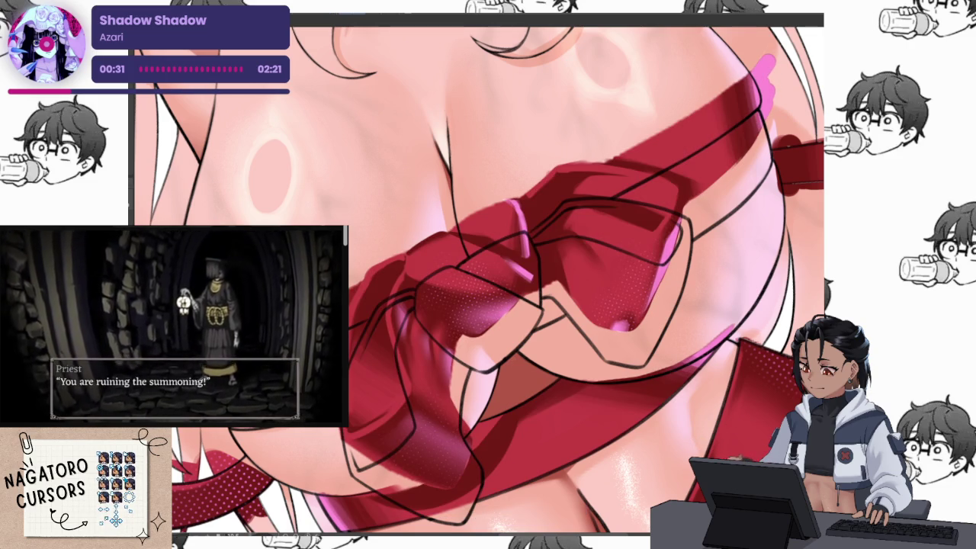
key("ctrl+z")
key("ctrl+y")
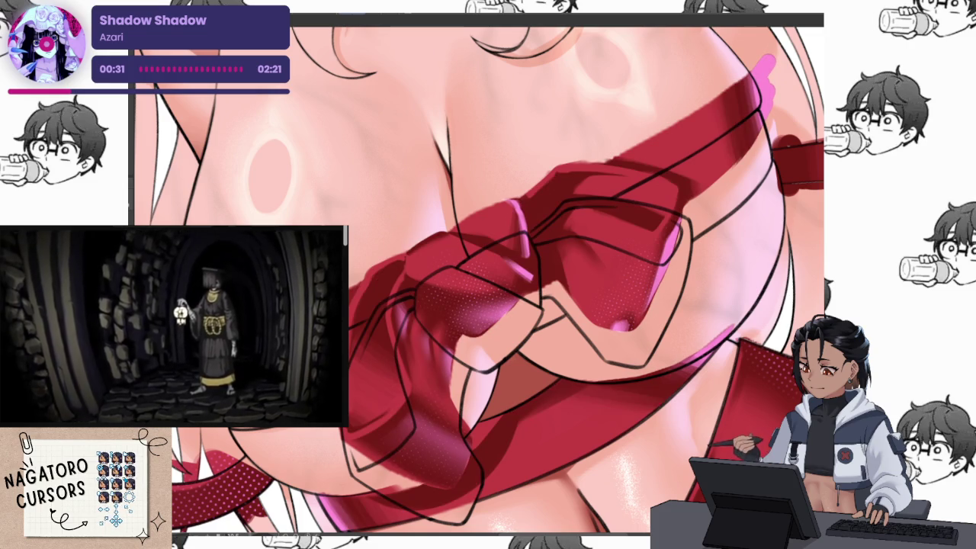
key("ctrl+z")
key("ctrl+y")
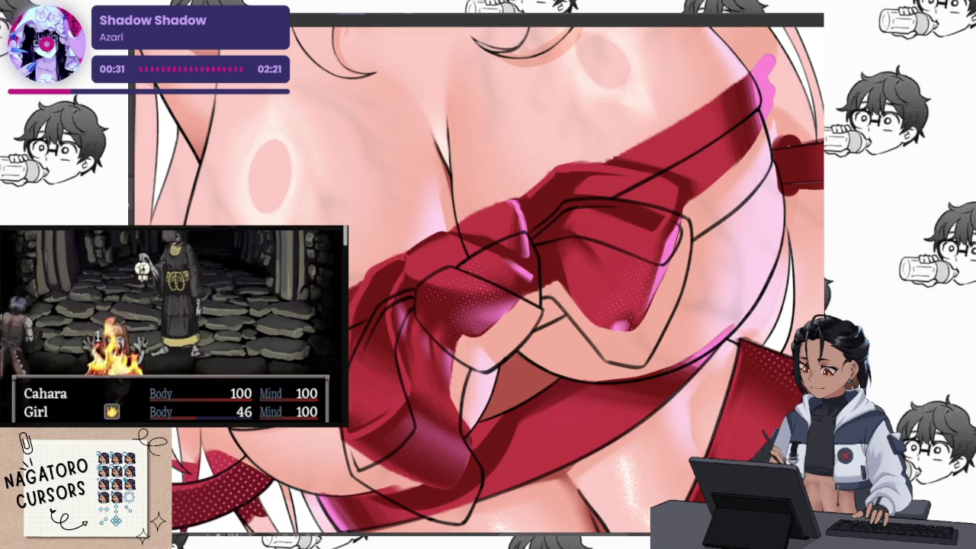
key("ctrl+z")
key("ctrl+y")
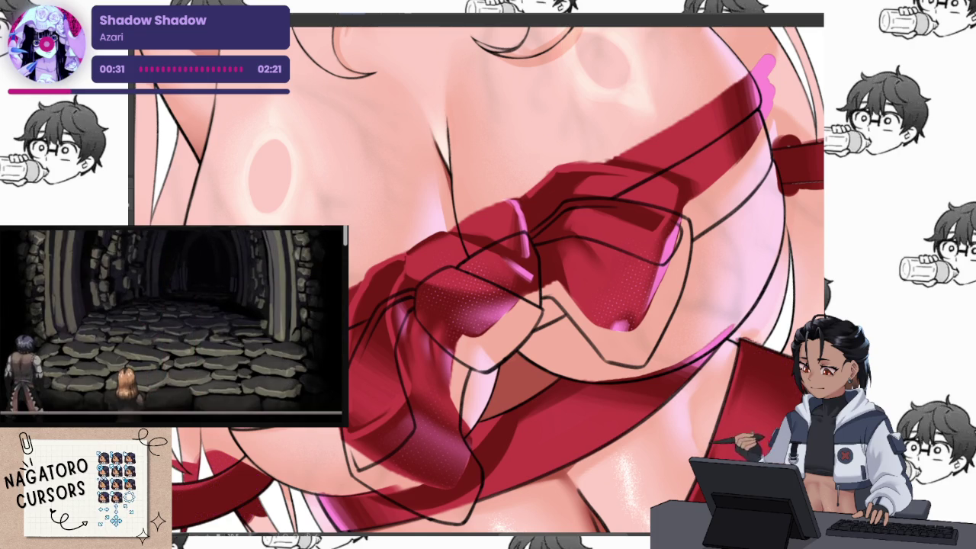
key("ctrl+z")
key("ctrl+z")
key("ctrl+z")
key("ctrl+y")
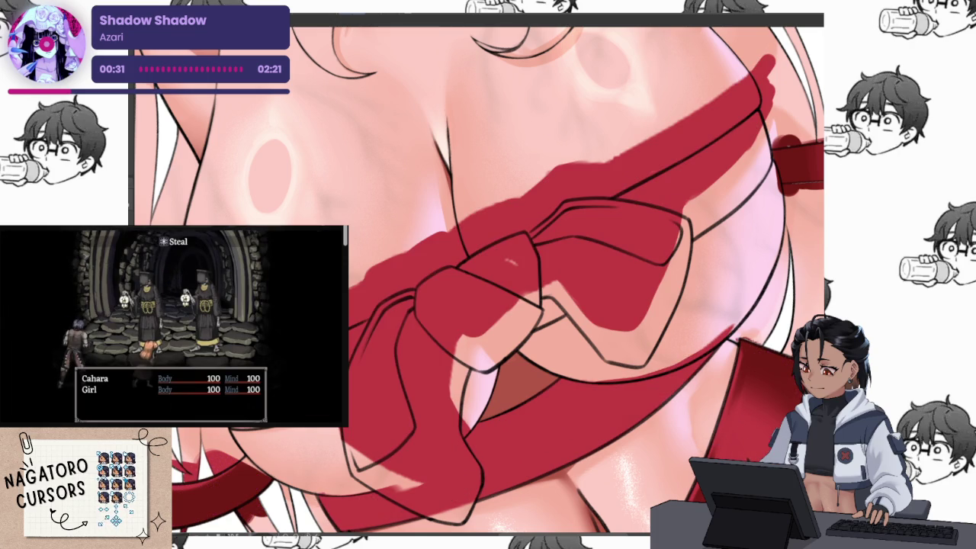
key("ctrl+y")
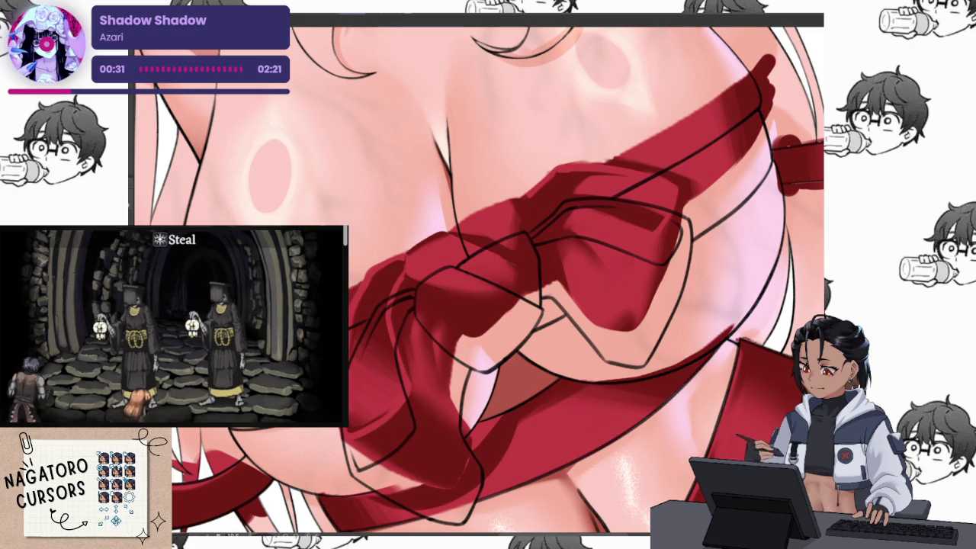
key("ctrl+y")
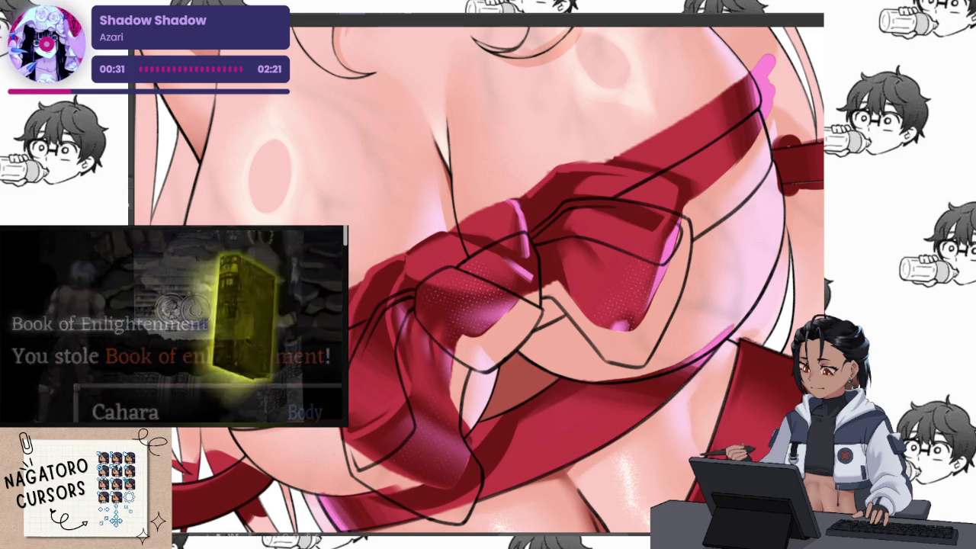
key("ctrl+z")
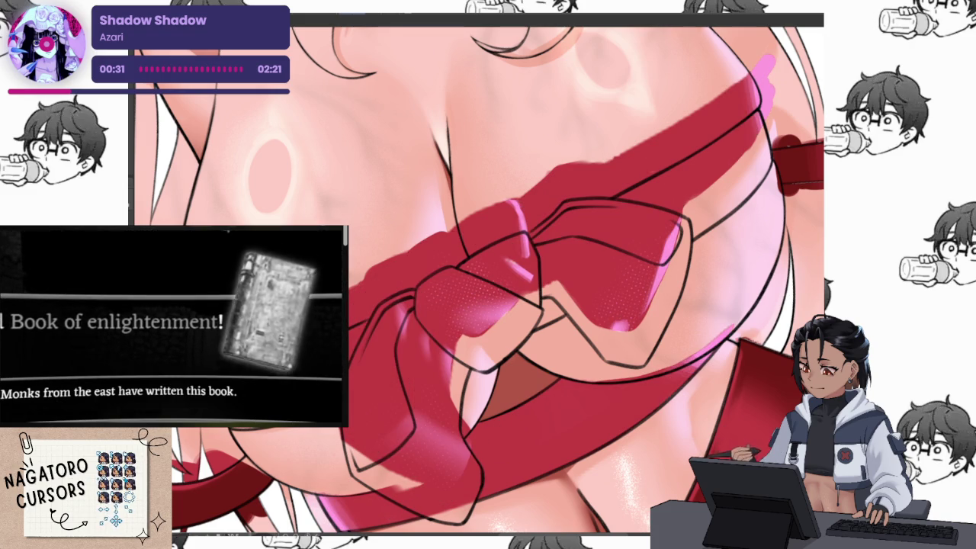
key("ctrl+y")
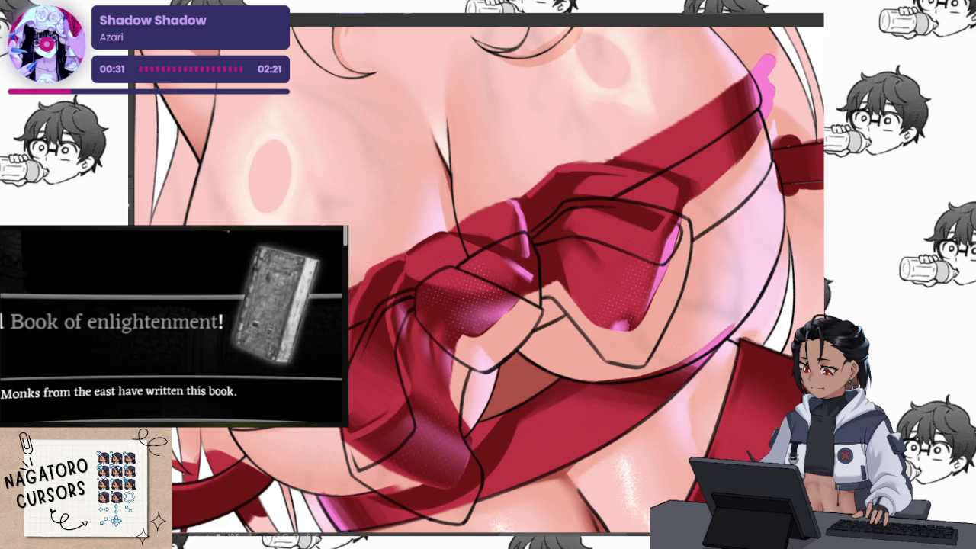
key("ctrl+z")
key("ctrl+y")
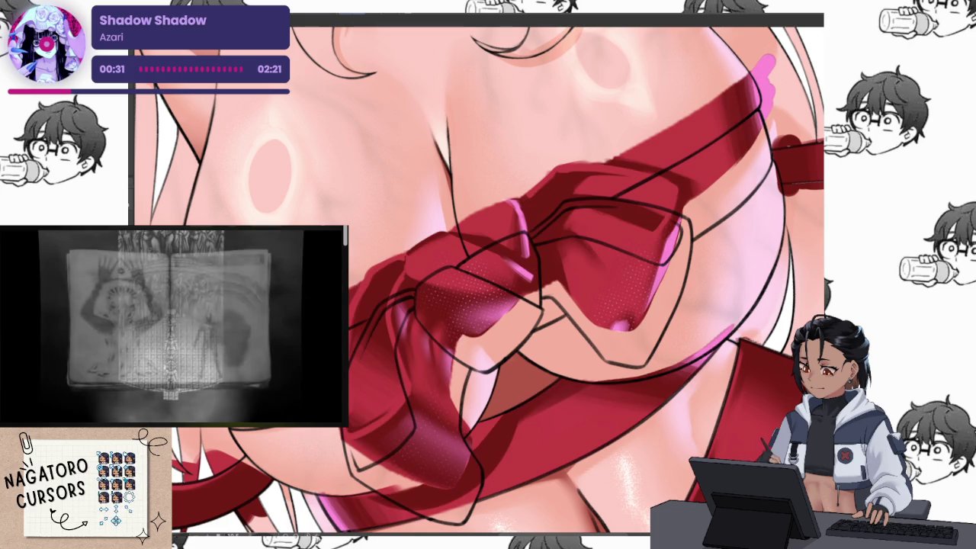
Toggle the ribbon shading off and on with undo/redo to compare versions.
key("ctrl+z")
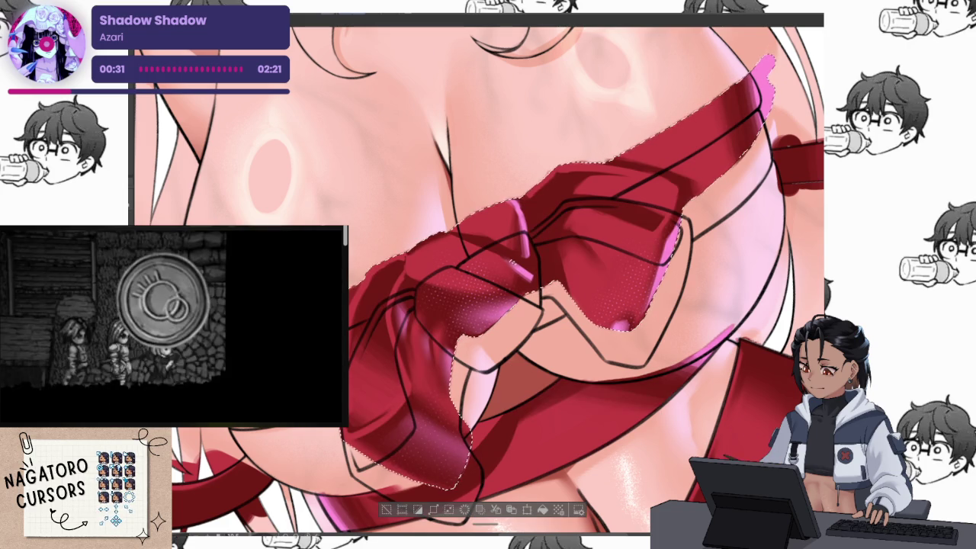
key("ctrl+y")
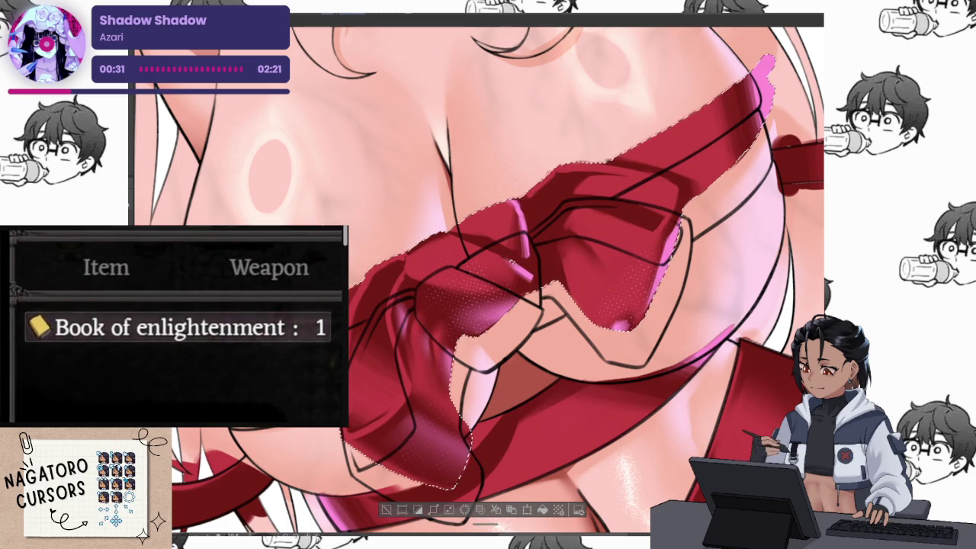
key("ctrl+z")
key("ctrl+z")
key("ctrl+y")
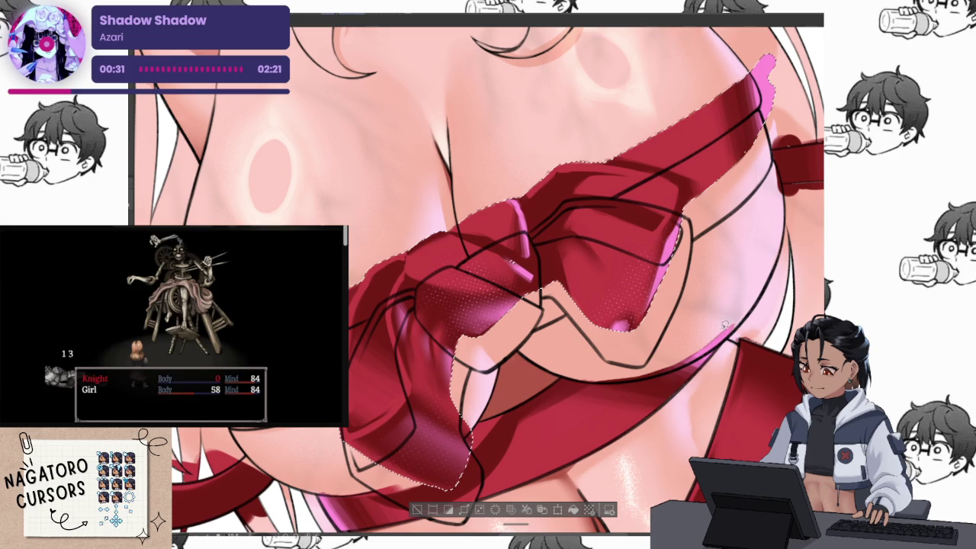
Lasso-select the red ribbon plus its lower-left part, testing Delete and undoing it.
left_click_drag(732, 301, 720, 395)
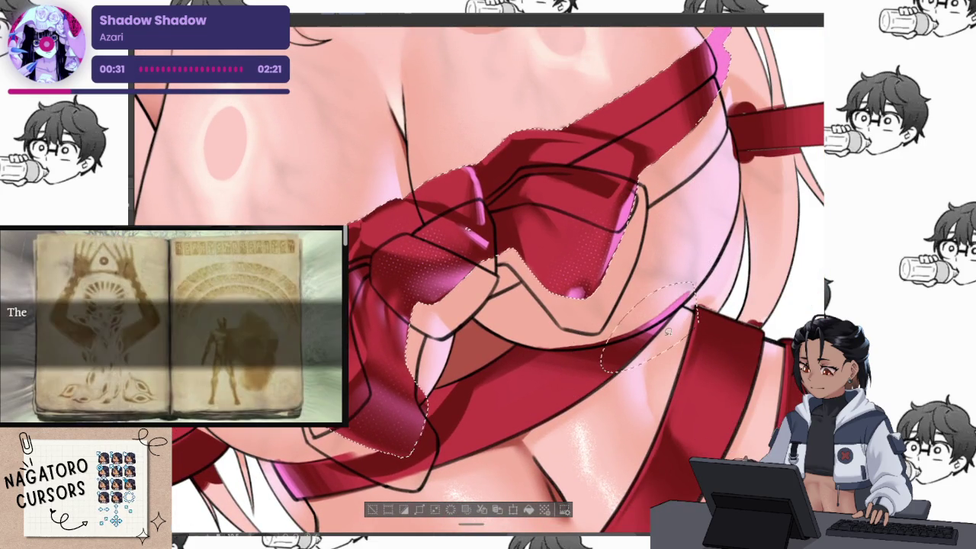
left_click_drag(610, 353, 516, 394)
left_click_drag(426, 431, 332, 430)
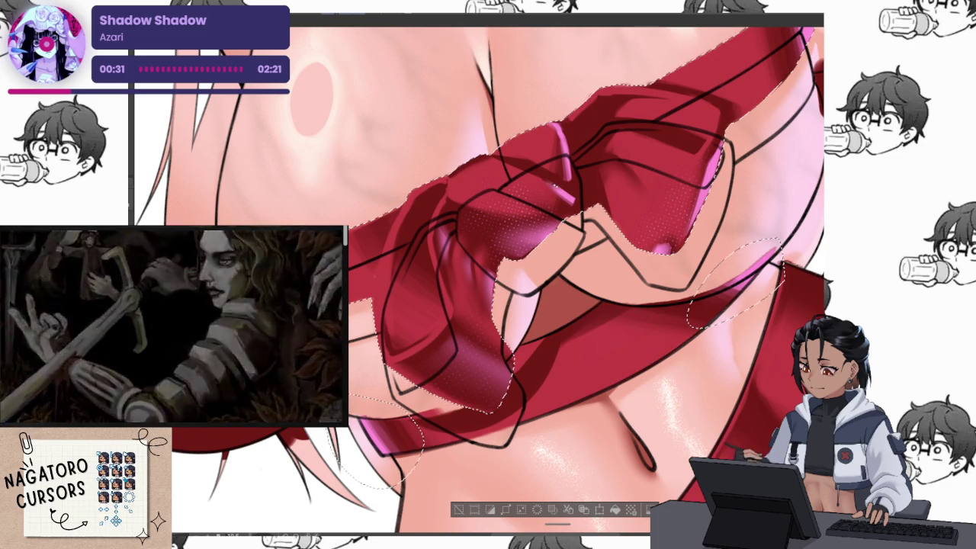
key("Delete")
key("ctrl+z")
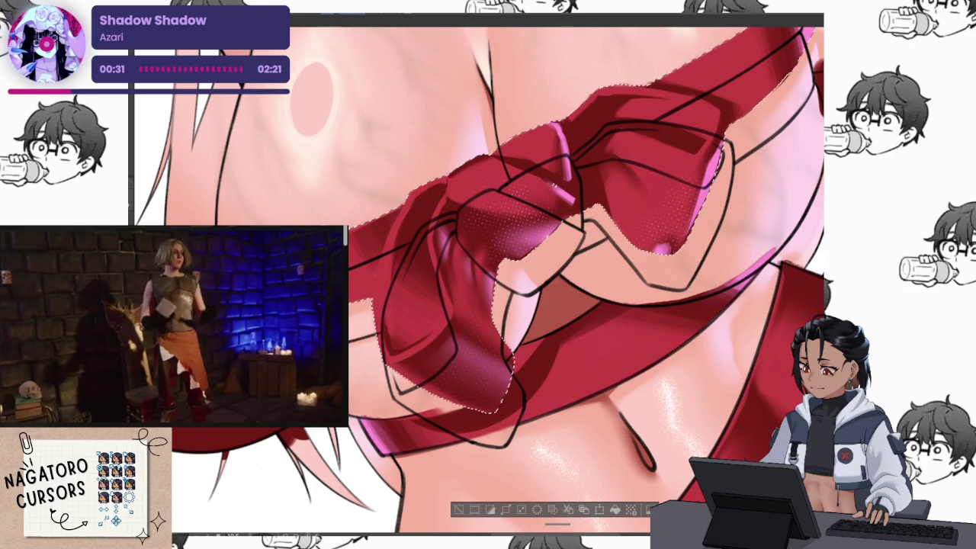
Revert the lower strap shadow, then warp the selected bow shading to follow its folds.
key("ctrl+z")
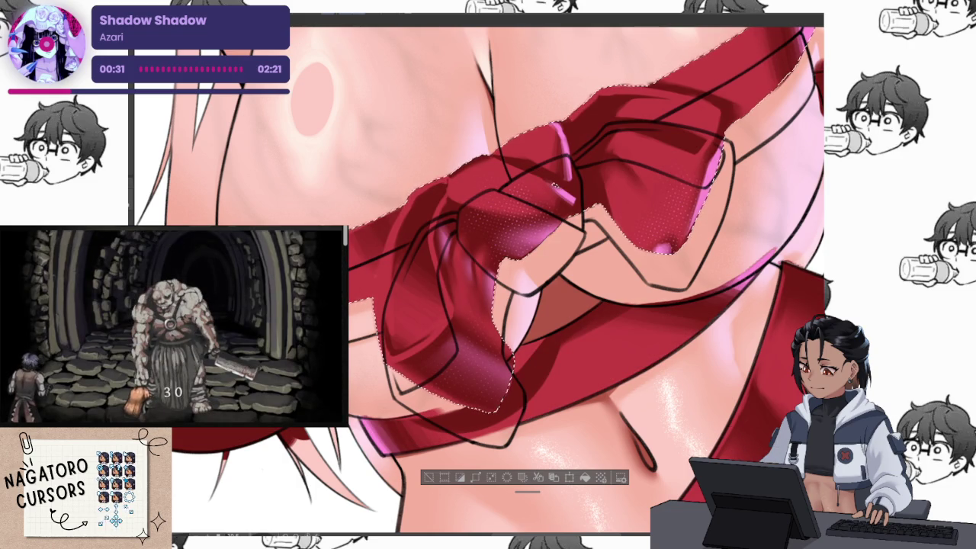
key("Return")
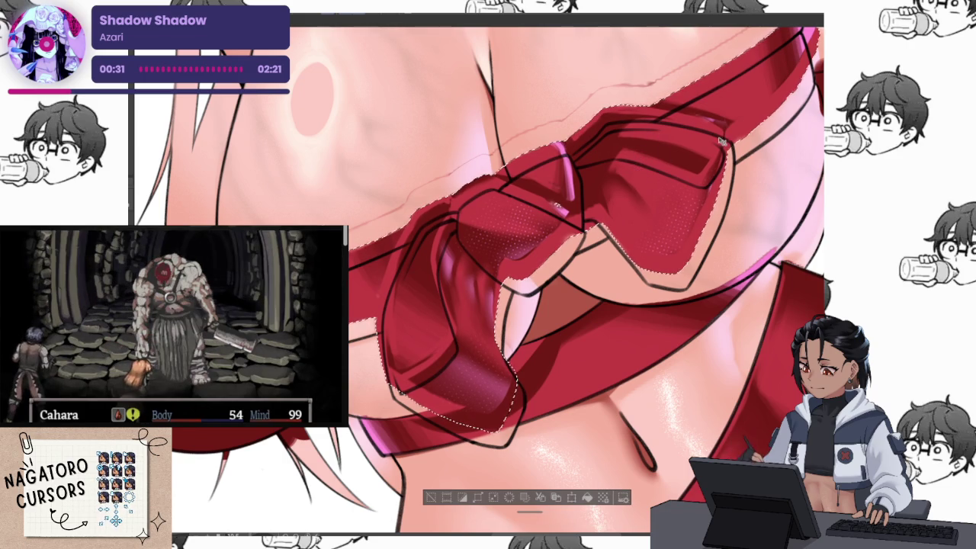
left_click_drag(721, 141, 719, 121)
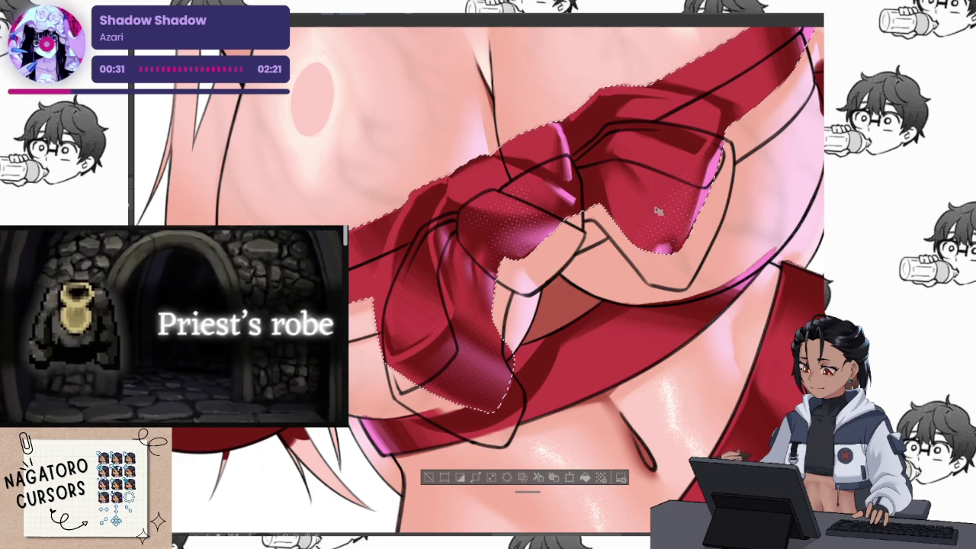
mouse_move(657, 211)
left_mouse_down()
mouse_move(661, 232)
mouse_move(631, 245)
mouse_move(669, 239)
mouse_move(660, 244)
left_mouse_up()
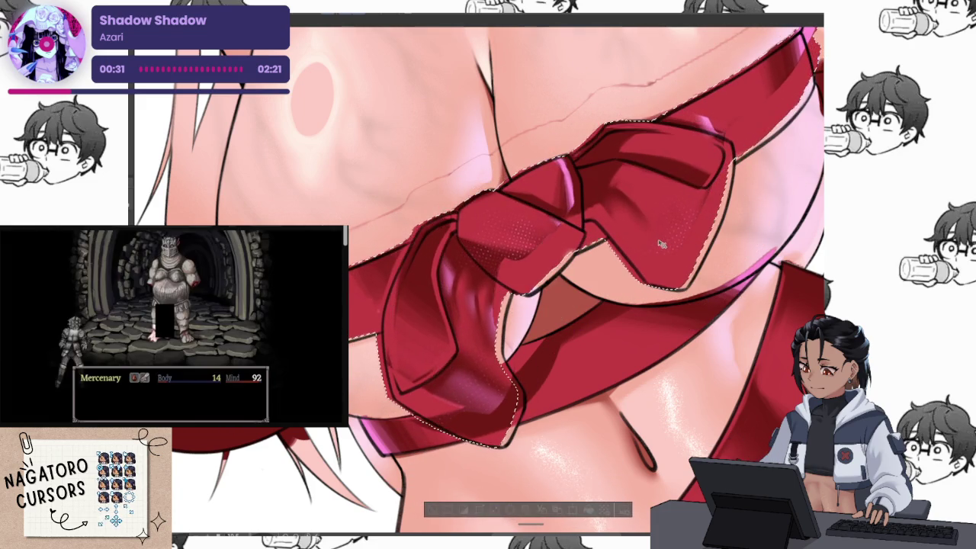
left_click_drag(649, 237, 633, 196)
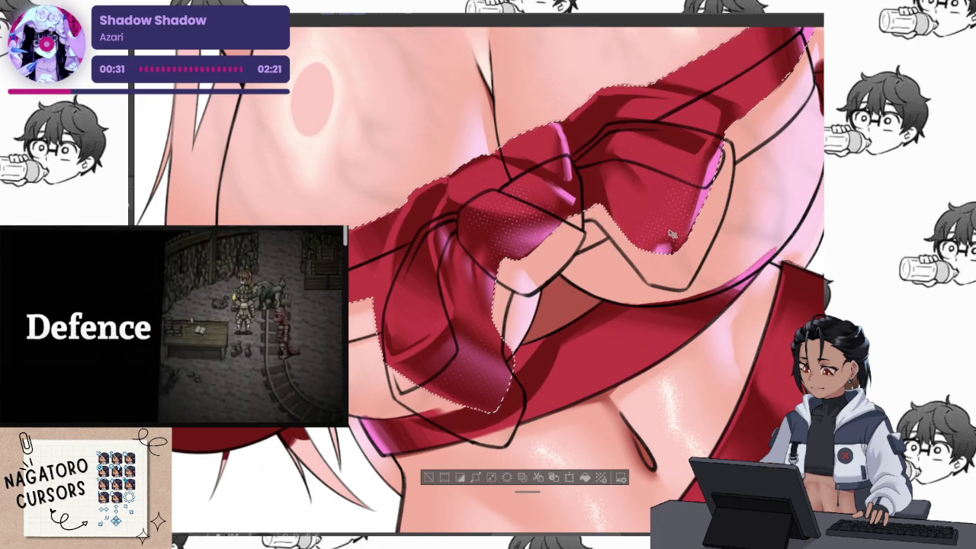
left_click_drag(671, 234, 676, 253)
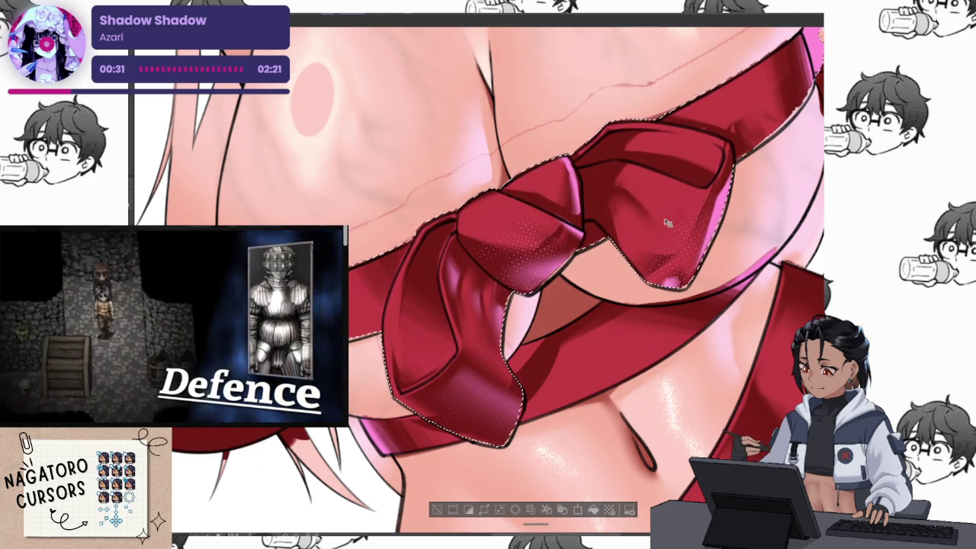
Zoom and rotate the view to inspect the warped bow shading.
scroll(638, 262, "up", 3)
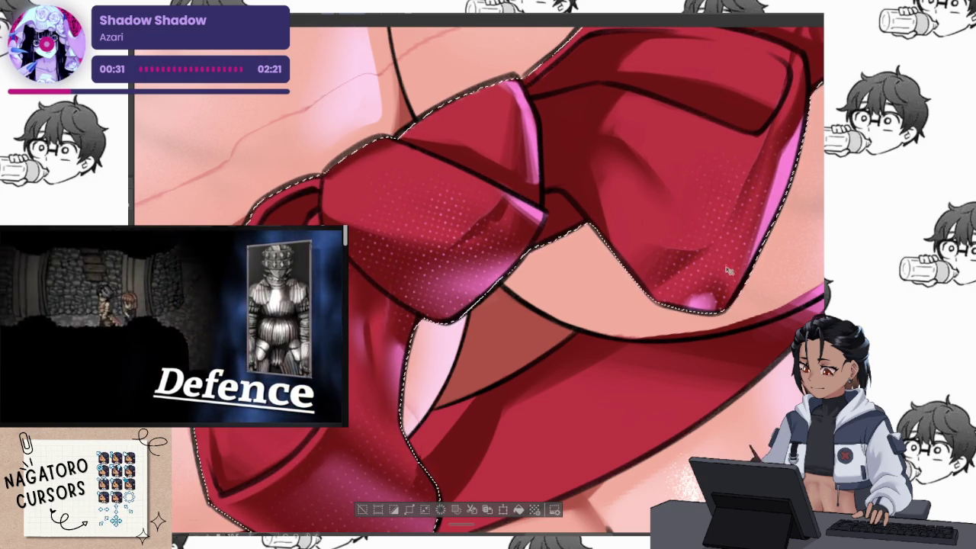
scroll(727, 265, "up", 2)
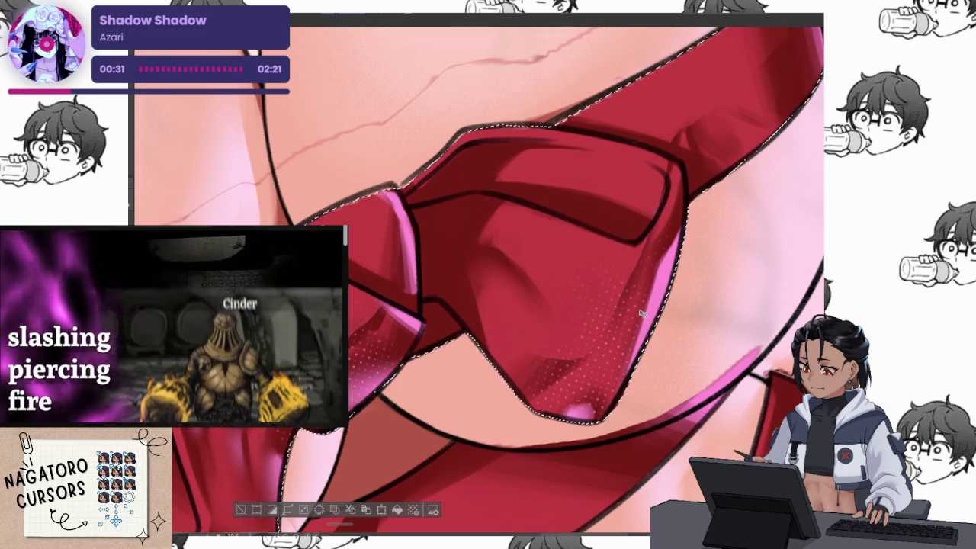
scroll(702, 304, "down", 2)
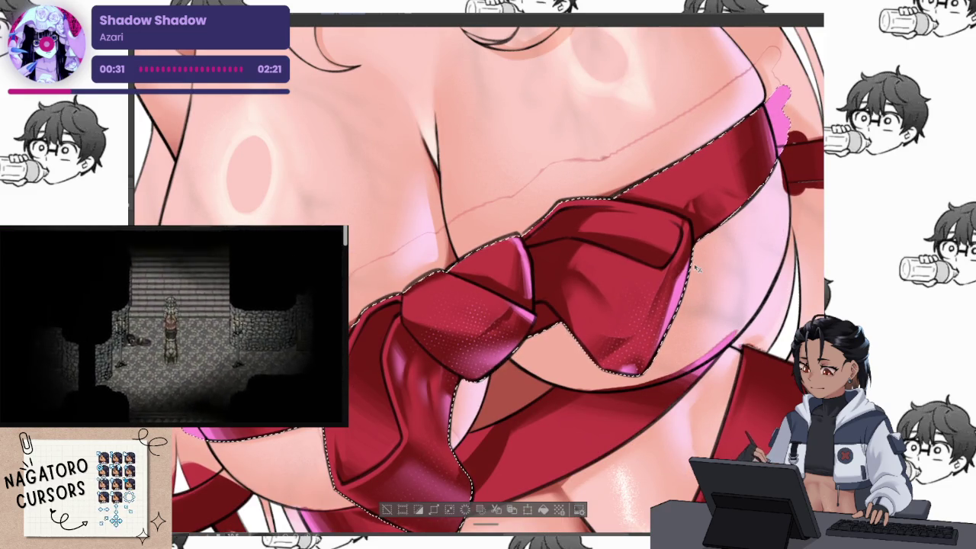
mouse_move(695, 268)
left_mouse_down()
mouse_move(662, 336)
mouse_move(661, 324)
mouse_move(675, 357)
left_mouse_up()
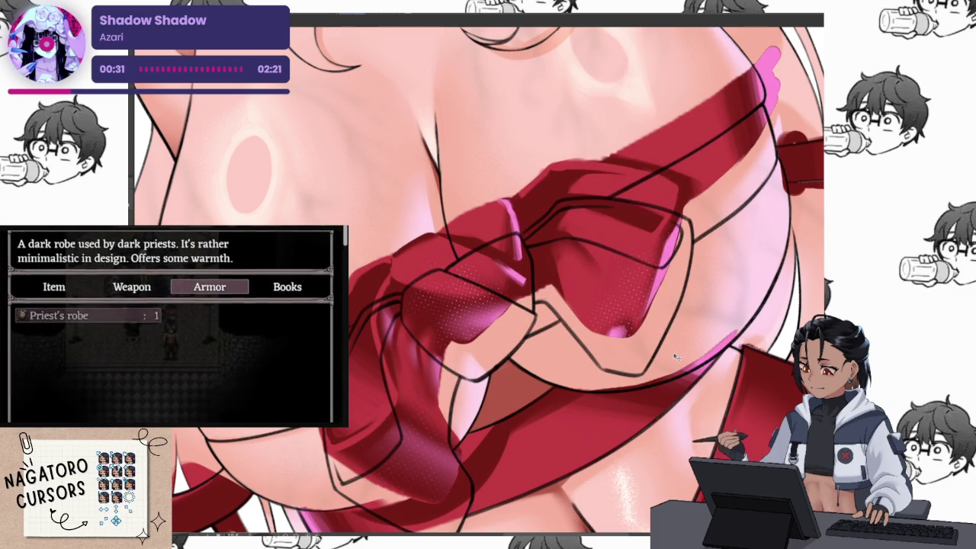
Deselect and navigate the view over to the bow's fang-shaped tip.
key("ctrl+d")
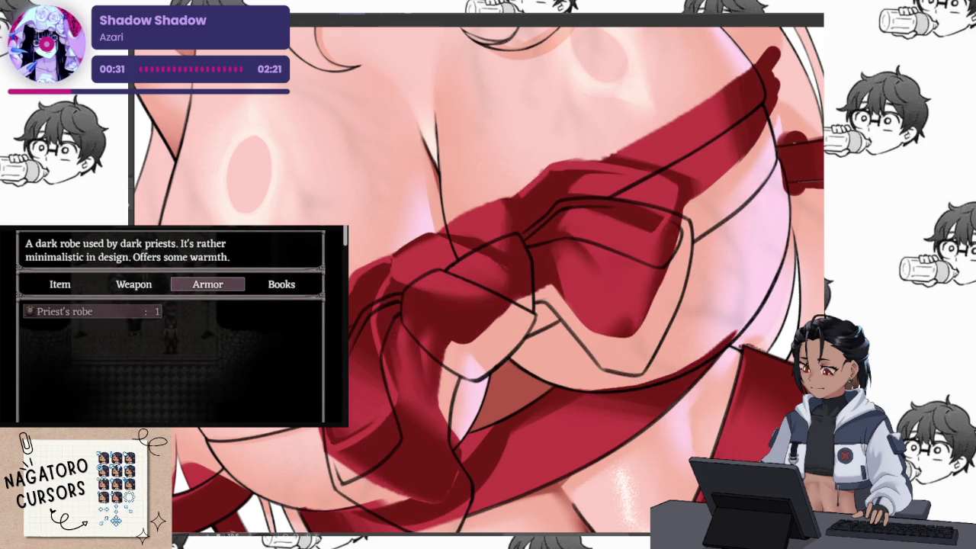
left_click_drag(540, 439, 578, 332)
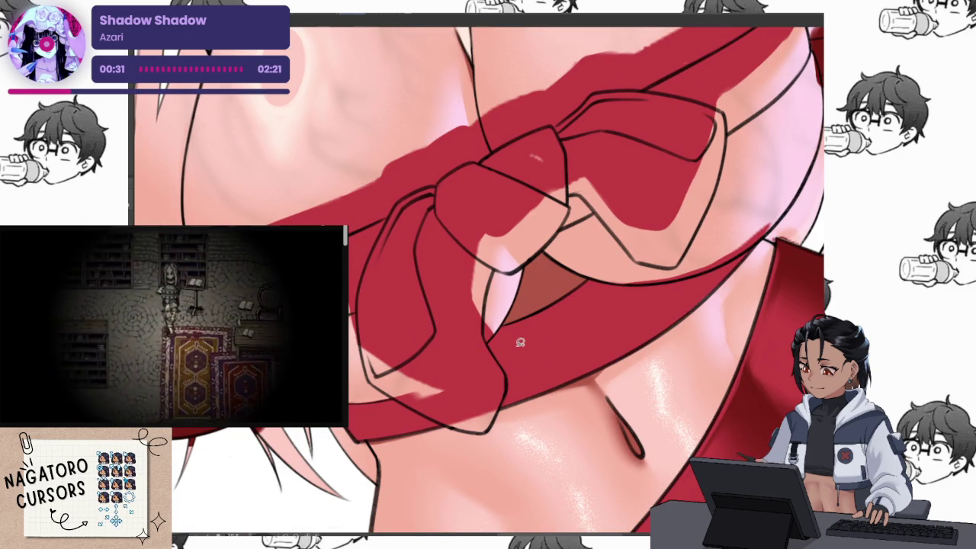
scroll(521, 342, "up", 3)
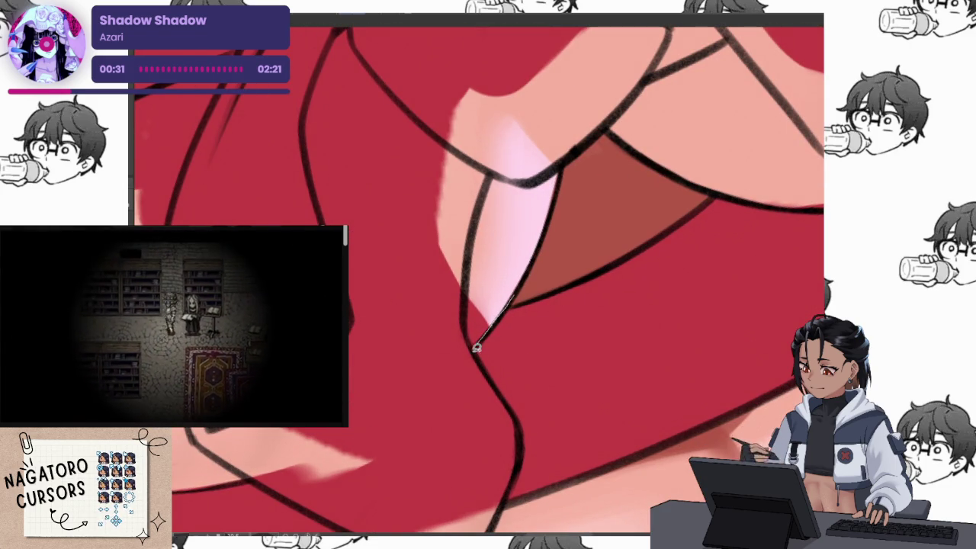
mouse_move(476, 345)
left_mouse_down()
mouse_move(392, 347)
mouse_move(747, 276)
left_mouse_up()
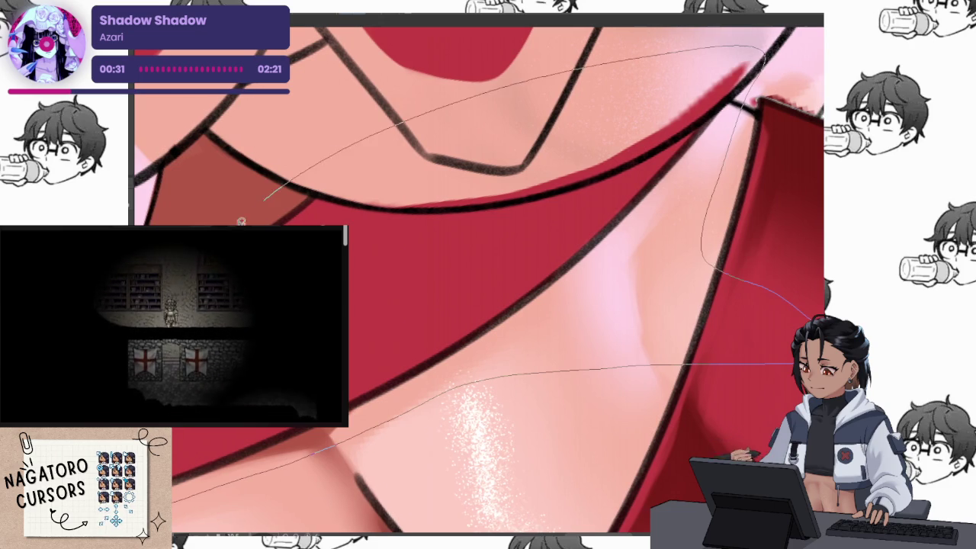
scroll(571, 392, "down", 3)
scroll(422, 393, "up", 3)
scroll(423, 394, "up", 1)
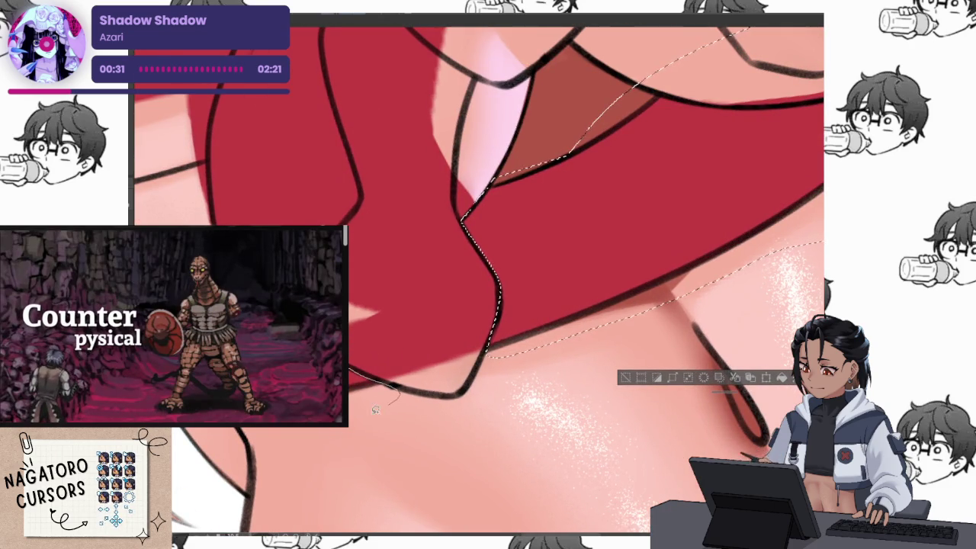
Select a strip along the lower ribbon edge, clear it, and fill it flat red.
left_click_drag(251, 458, 191, 432)
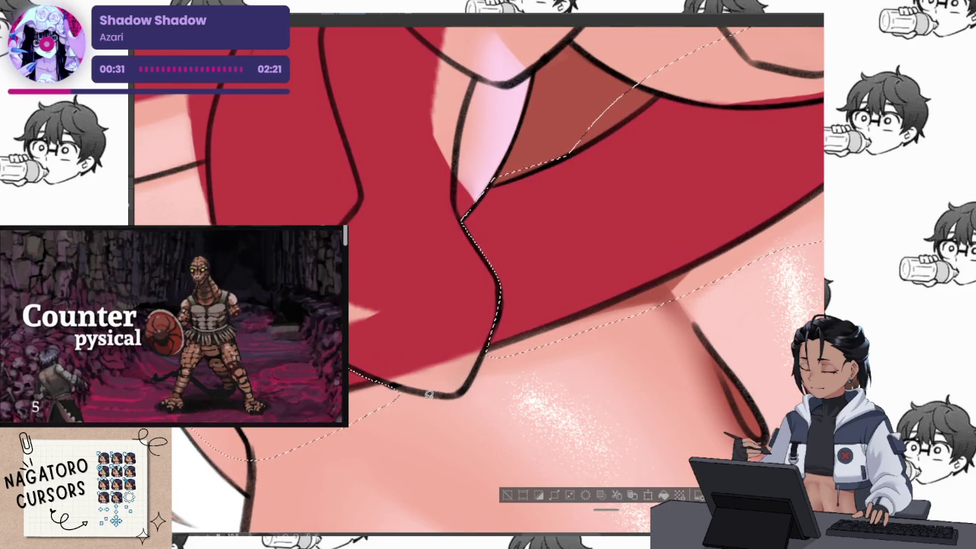
key("Delete")
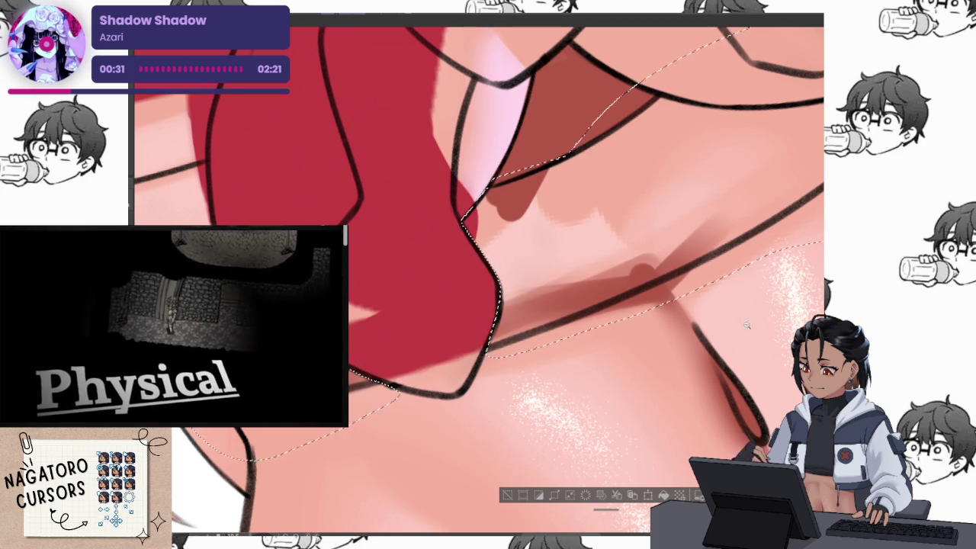
scroll(478, 281, "down", 3)
key("alt+BackSpace")
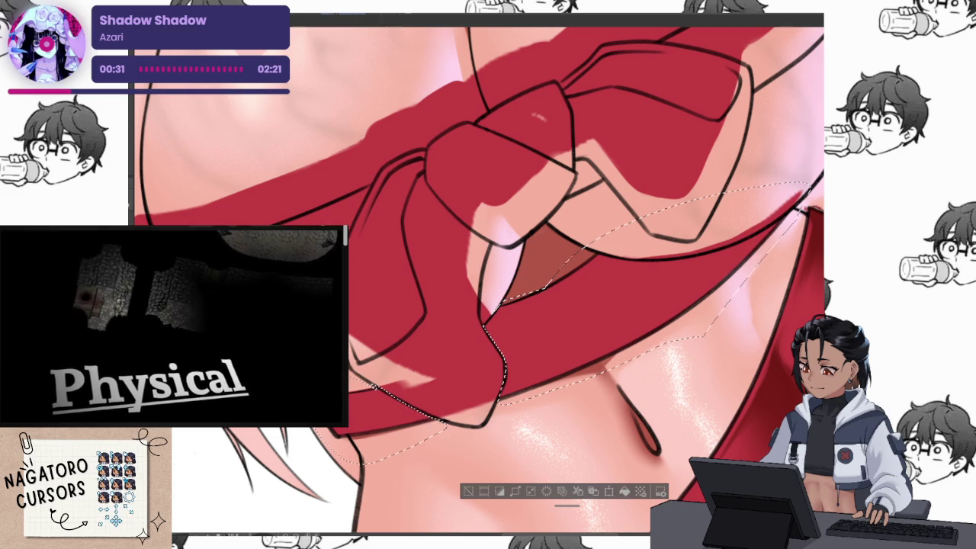
Erase stray red below the bow, fill the band beneath red, and outline a ribbon area.
key("ctrl+d")
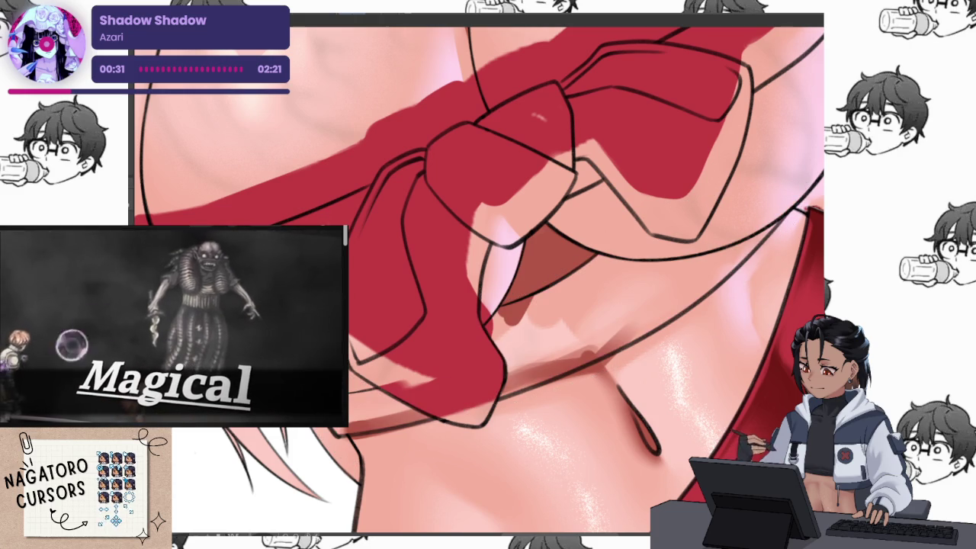
left_click_drag(393, 404, 495, 377)
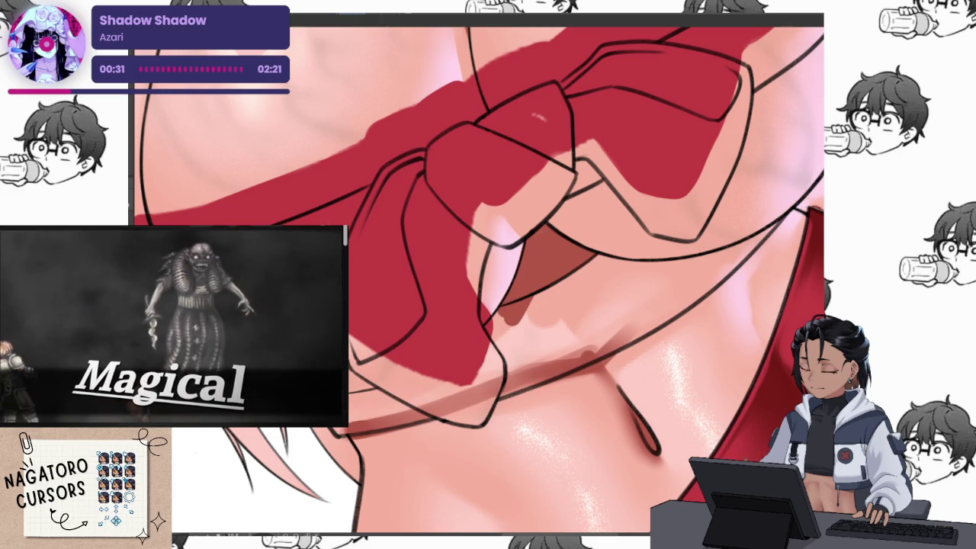
left_click(648, 289)
key("ctrl+z")
key("ctrl+y")
key("ctrl+z")
key("ctrl+z")
key("ctrl+y")
key("ctrl+y")
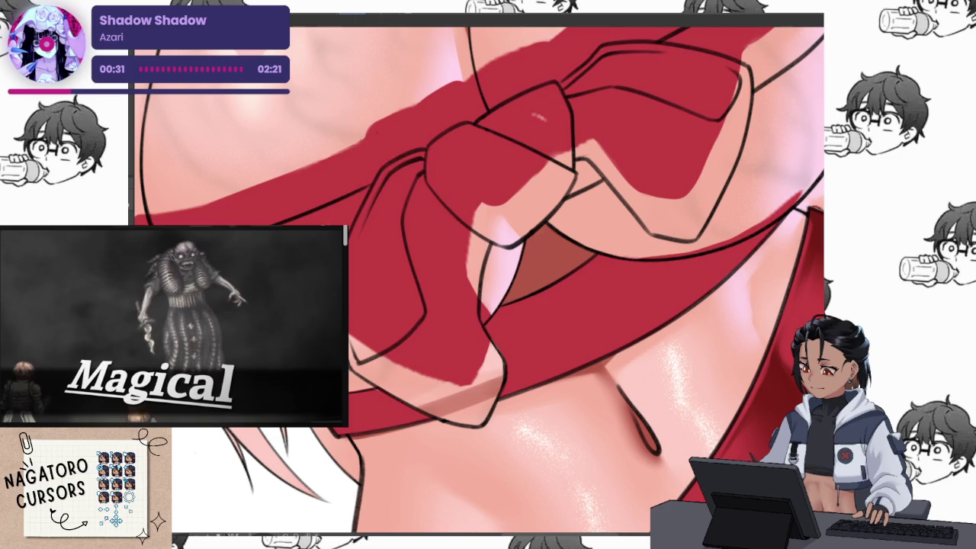
key("ctrl+y")
left_click_drag(812, 210, 735, 442)
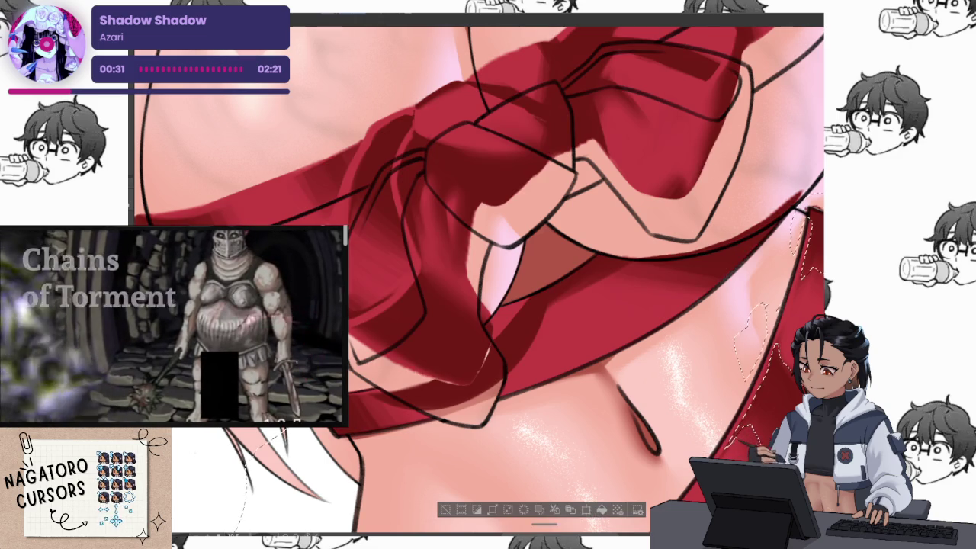
Clear the shading from the selected lower part of the red band and compare the result.
left_click(610, 320)
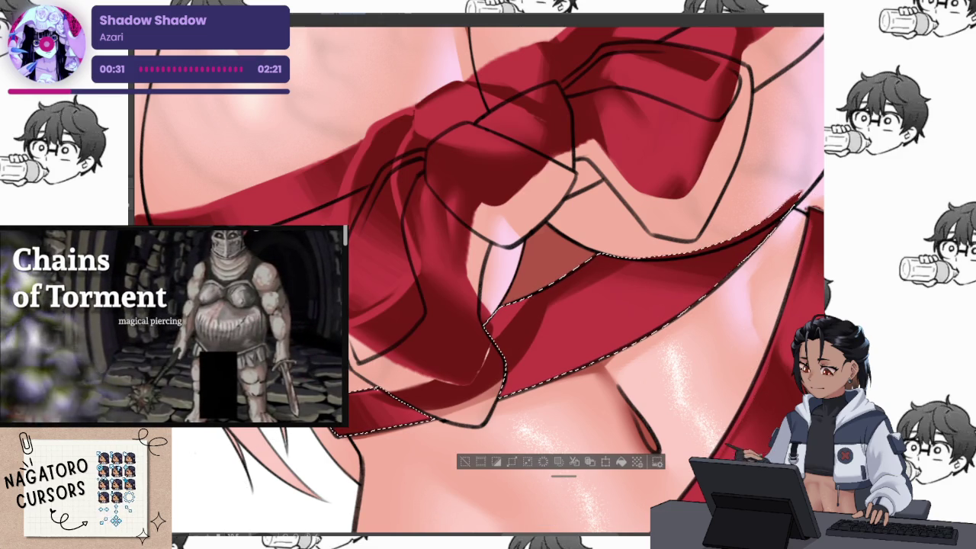
key("ctrl+z")
key("ctrl+y")
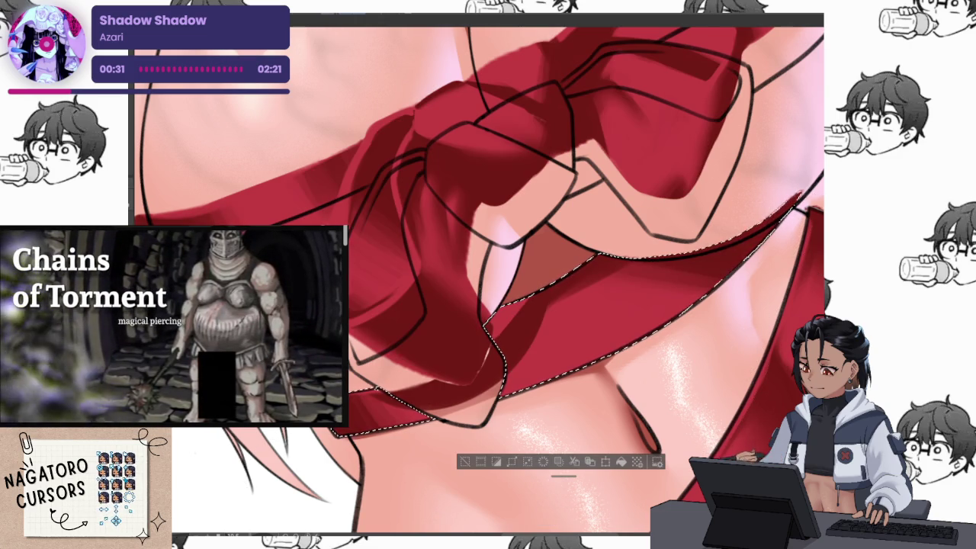
key("Delete")
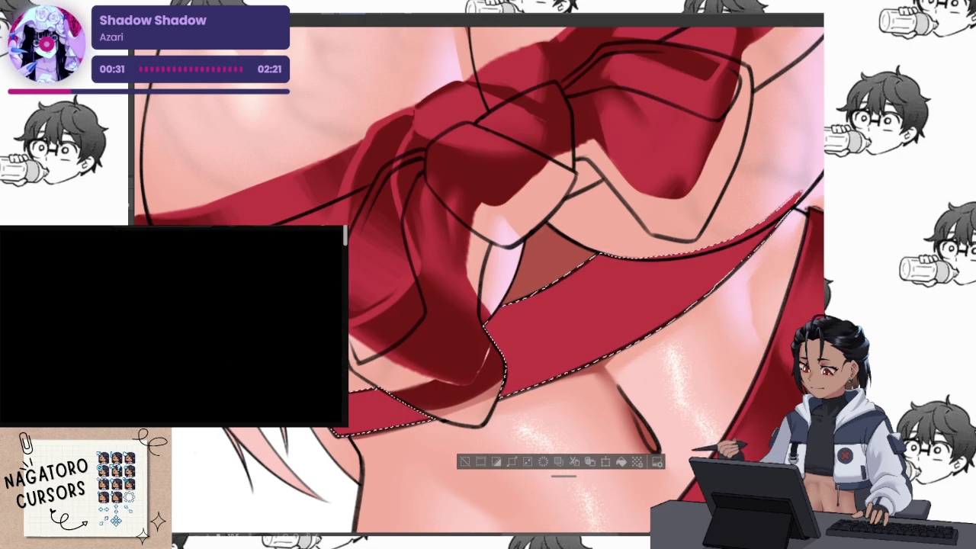
key("ctrl+d")
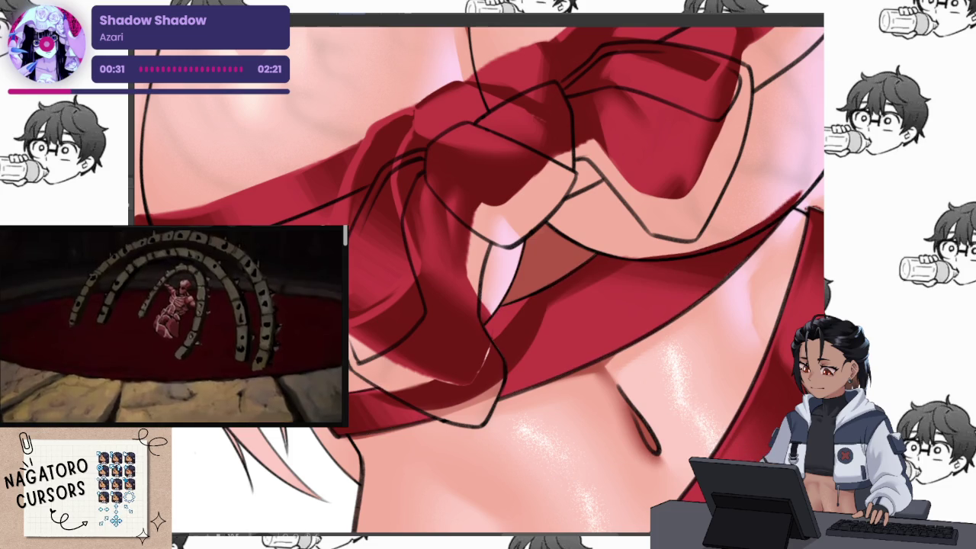
key("ctrl+z")
key("ctrl+y")
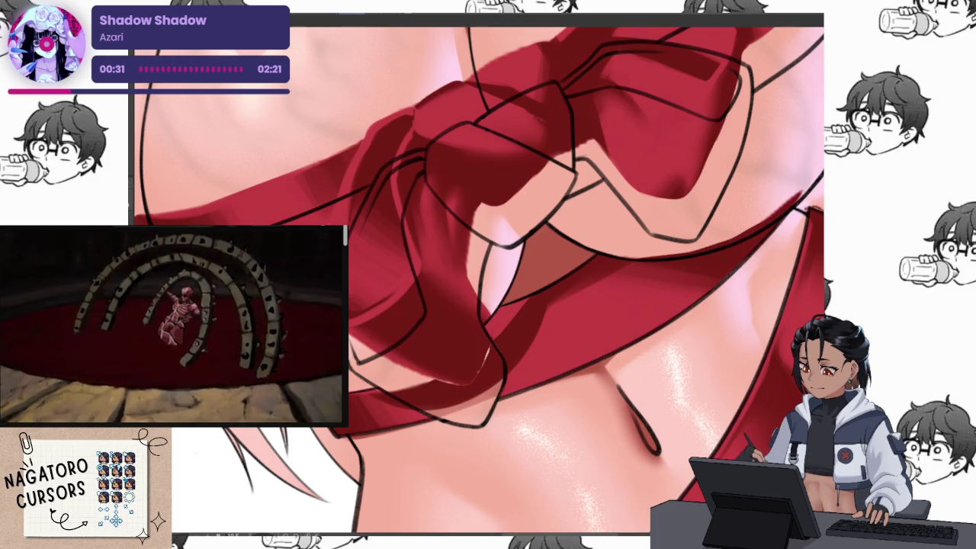
key("ctrl+z")
key("ctrl+y")
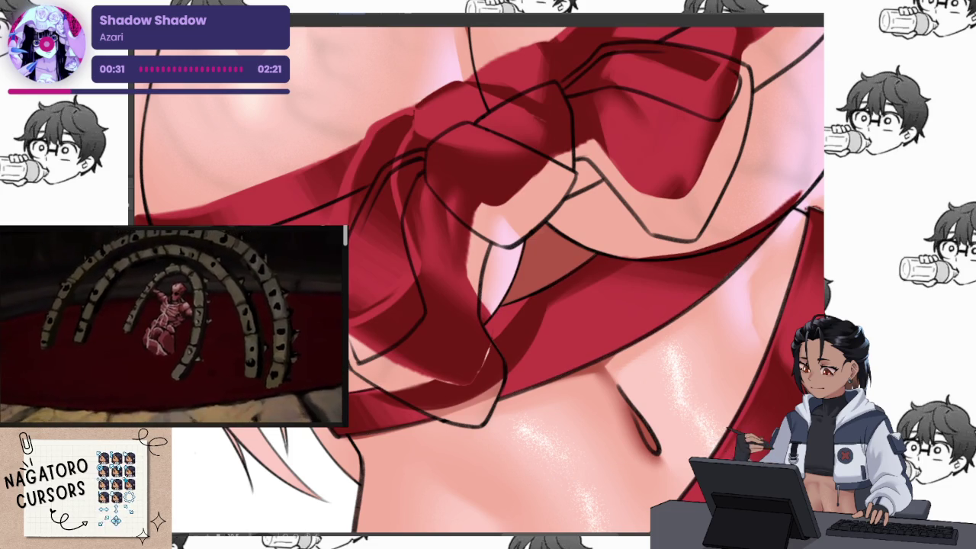
key("ctrl+z")
key("ctrl+y")
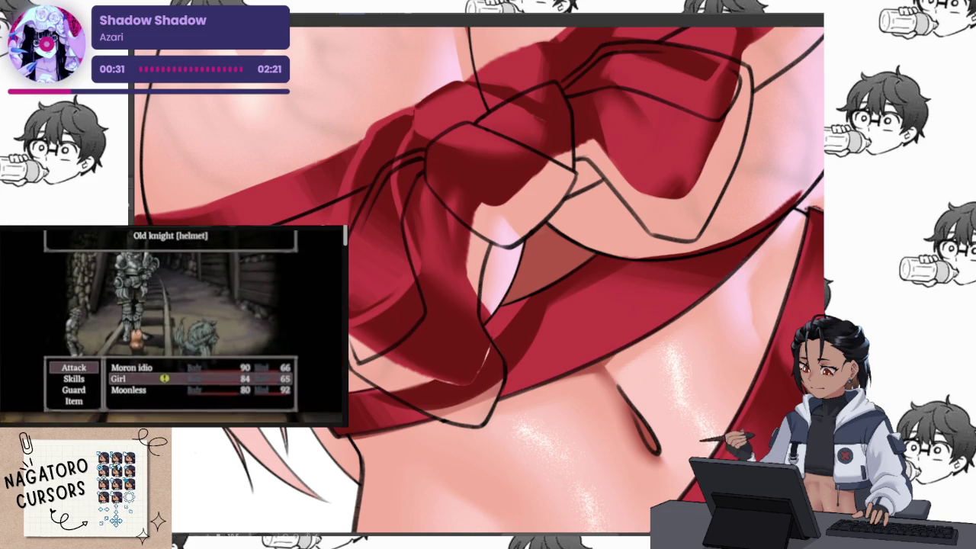
Draw a dark detail line at the bow's lower tip and select areas beneath the bow.
left_click(442, 372)
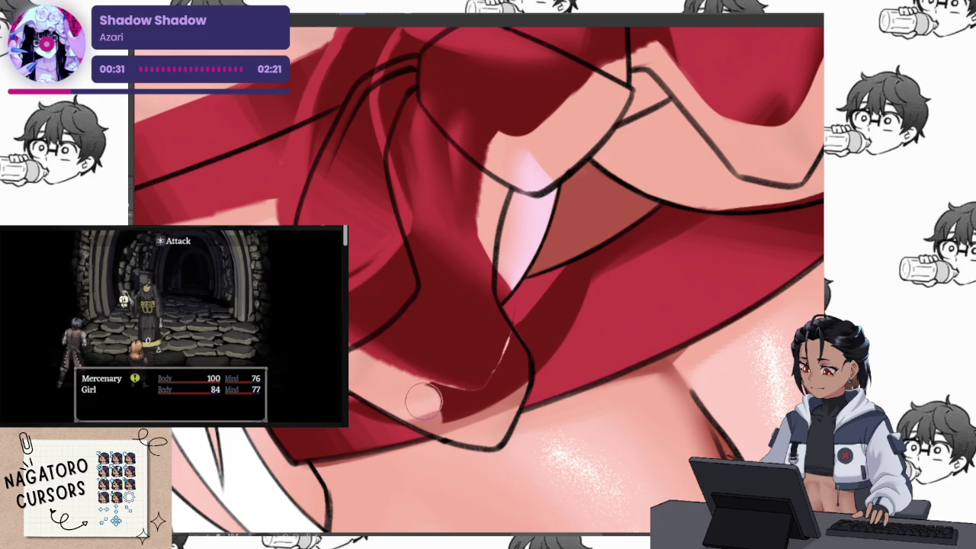
left_click_drag(457, 428, 385, 396)
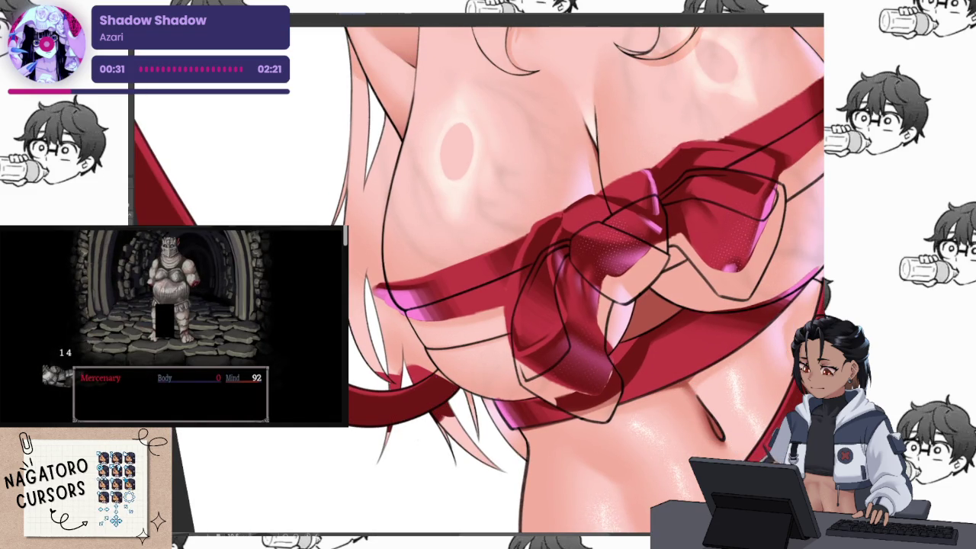
left_click_drag(669, 340, 578, 333)
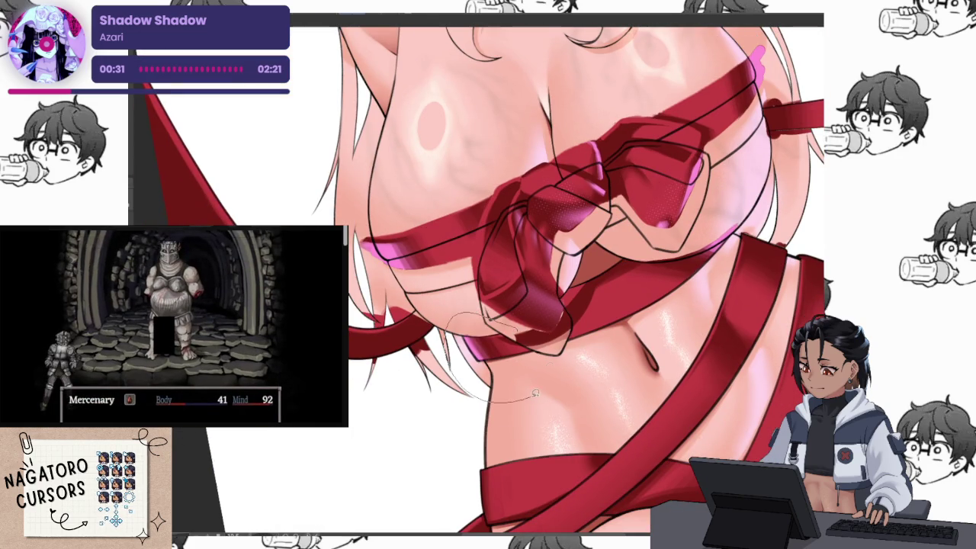
left_click_drag(532, 394, 488, 321)
left_click_drag(743, 217, 751, 229)
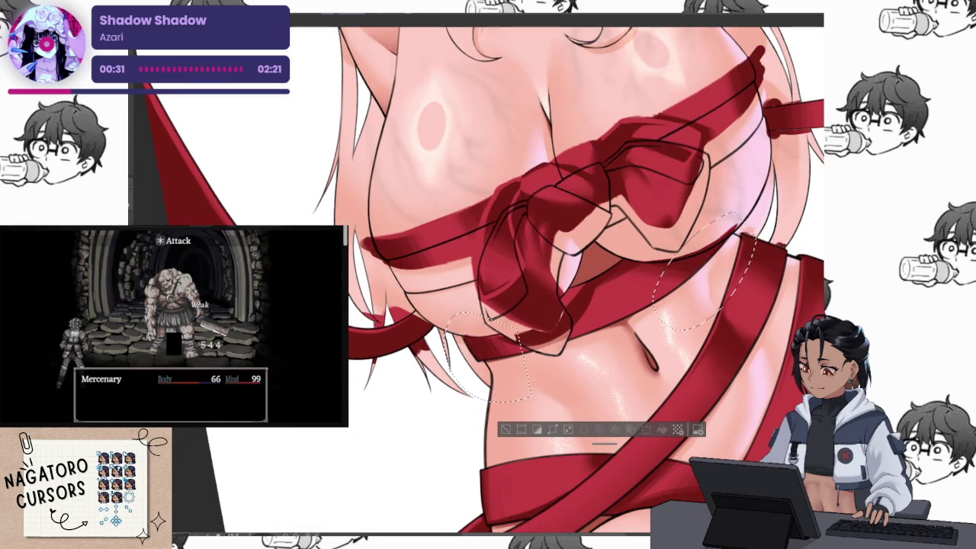
key("ctrl+d")
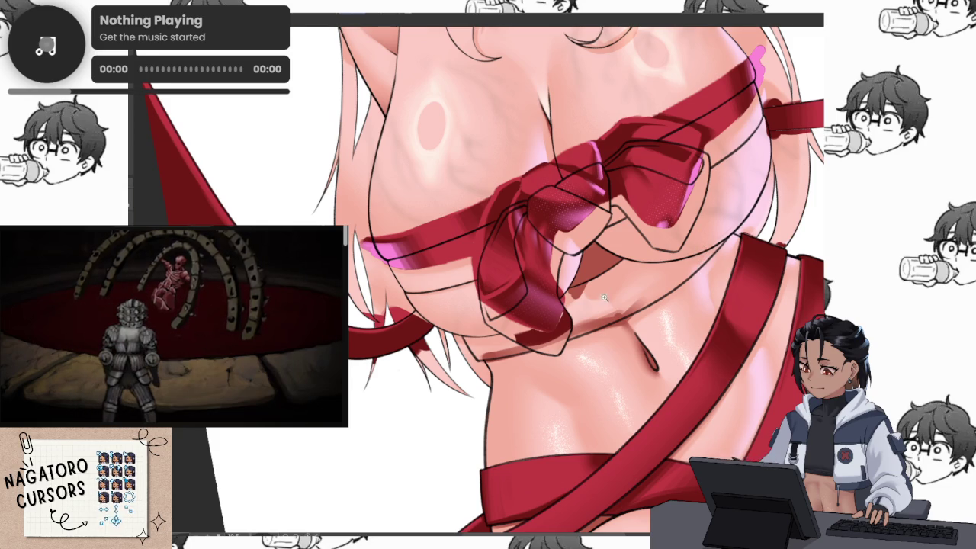
Zoom in to inspect the bow's glossy dark-red shading, then rotate the view toward the strap.
scroll(639, 272, "up", 3)
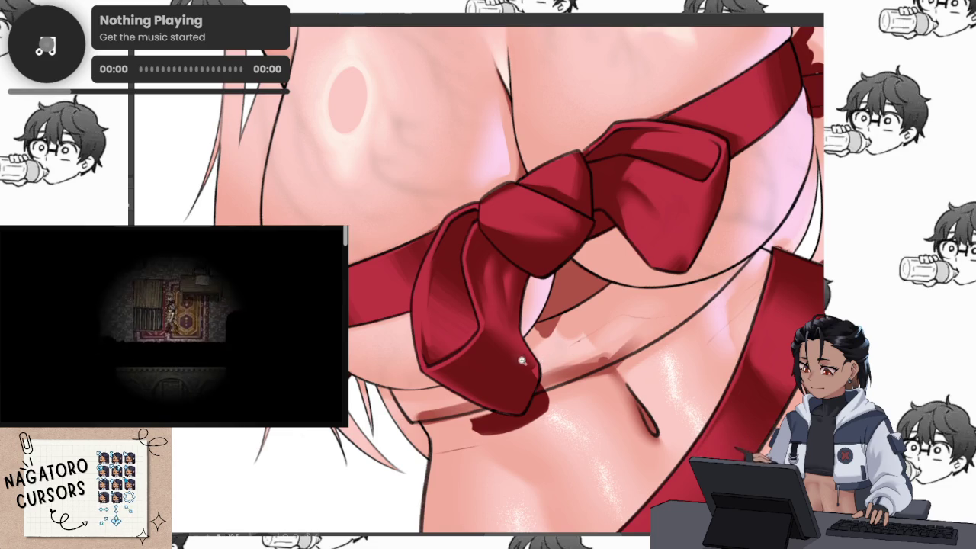
scroll(468, 409, "up", 3)
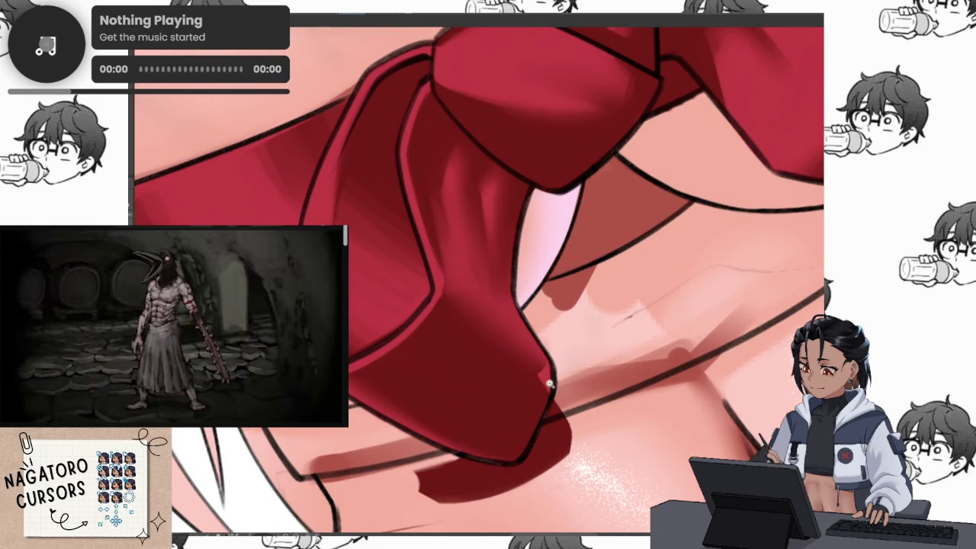
scroll(540, 379, "up", 2)
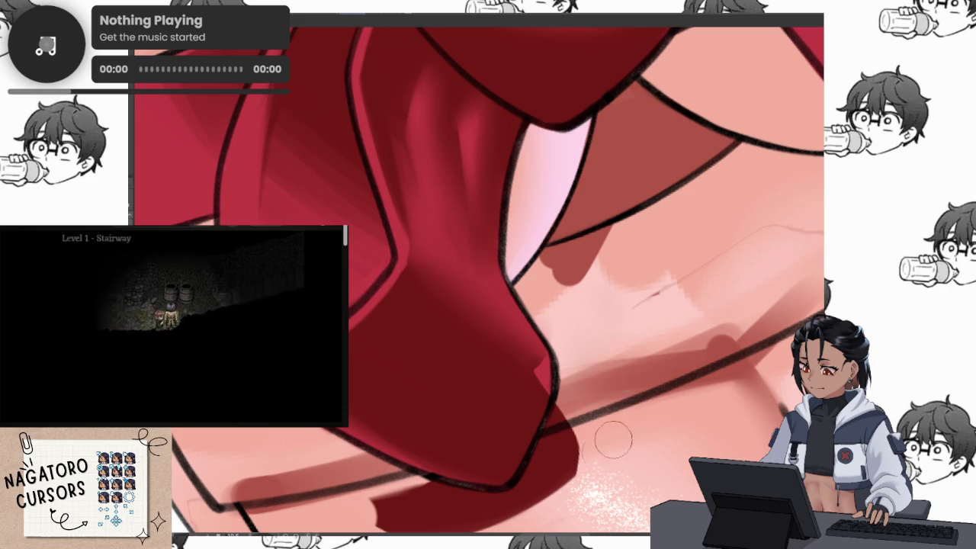
scroll(688, 271, "down", 2)
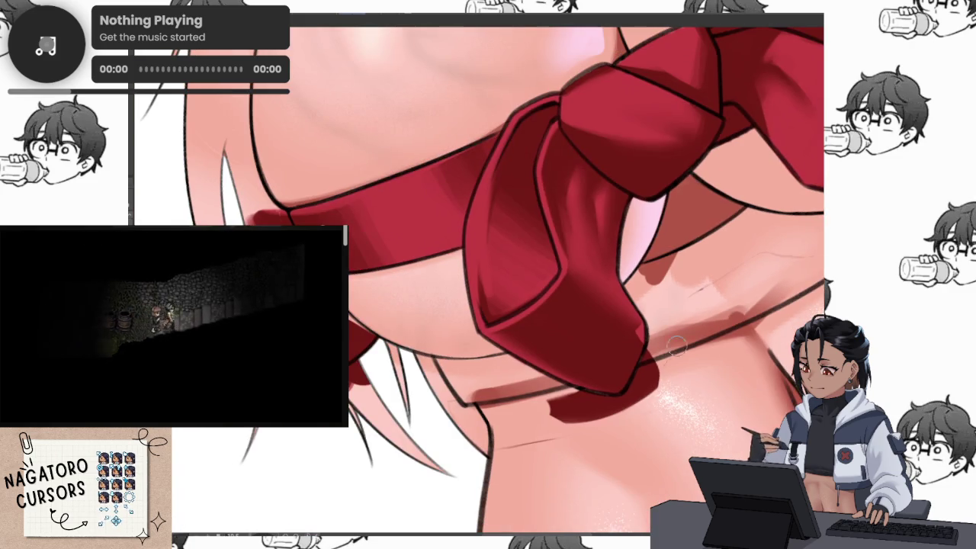
mouse_move(727, 272)
left_mouse_down()
mouse_move(782, 242)
mouse_move(716, 413)
mouse_move(699, 357)
left_mouse_up()
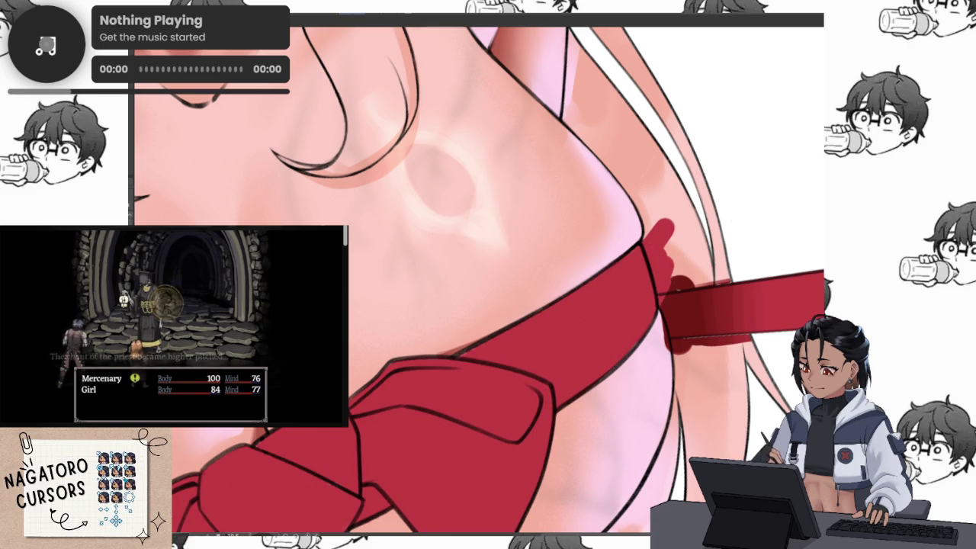
Remove the stray red streak and enlarge the brush for shading the side knot.
scroll(679, 182, "up", 2)
scroll(680, 181, "up", 2)
key("ctrl+z")
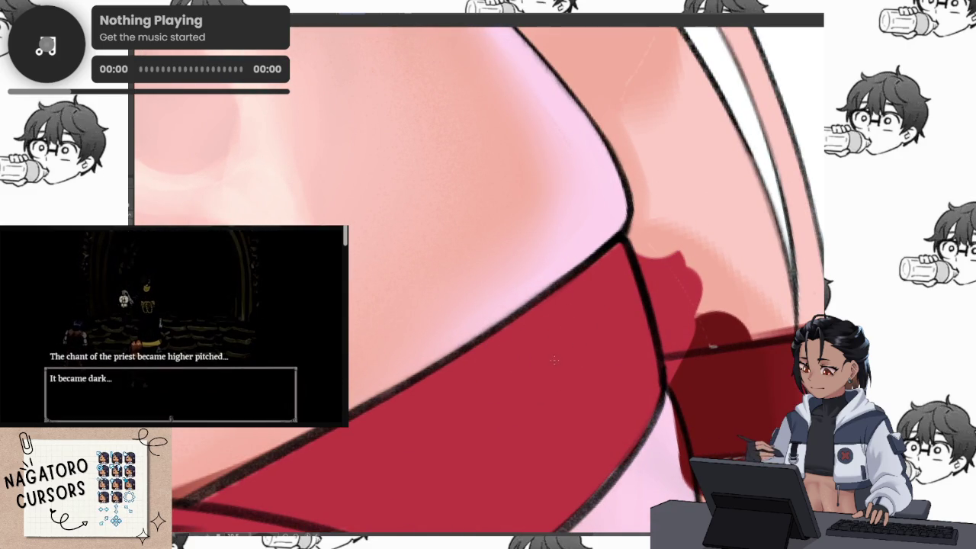
key("bracketright")
key("bracketright")
key("bracketright")
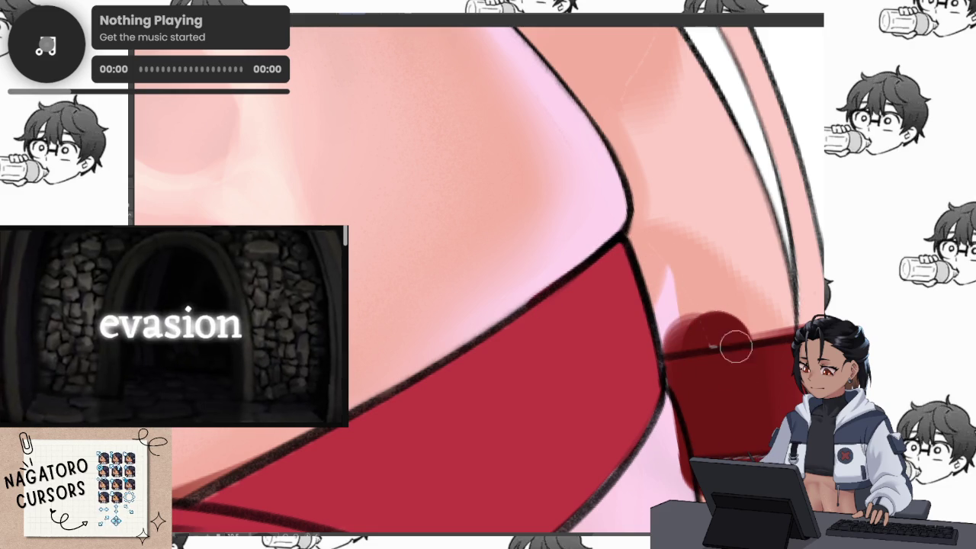
scroll(717, 369, "down", 2)
scroll(717, 368, "down", 2)
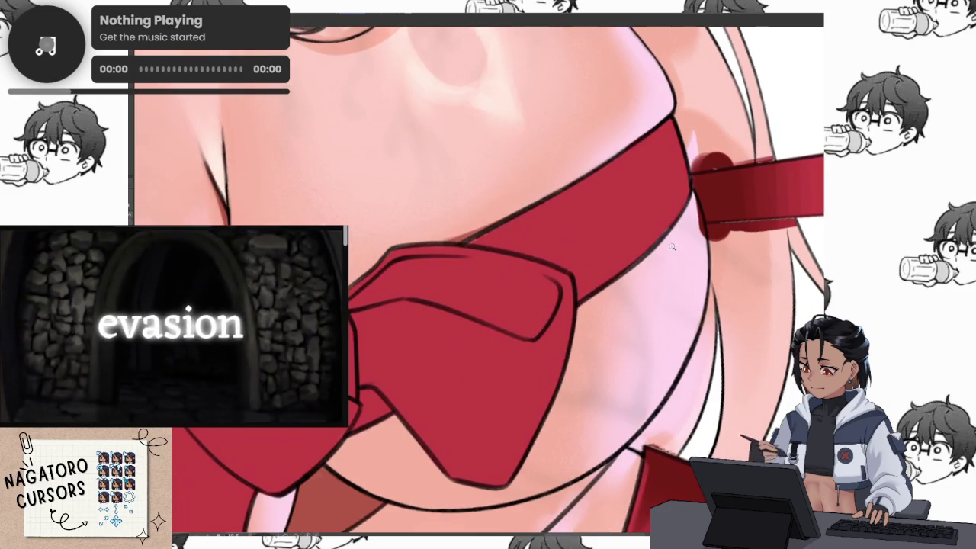
scroll(560, 298, "up", 3)
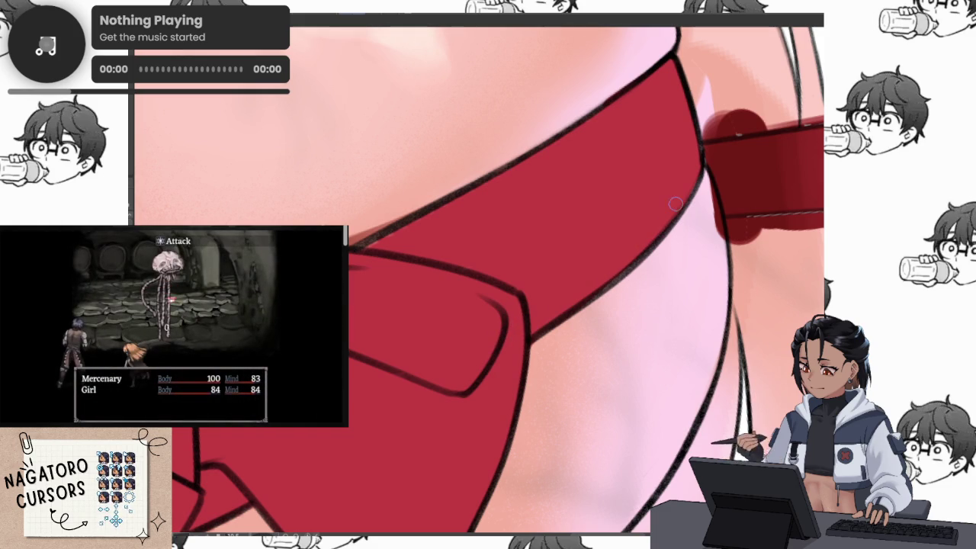
scroll(700, 161, "up", 1)
scroll(648, 212, "up", 1)
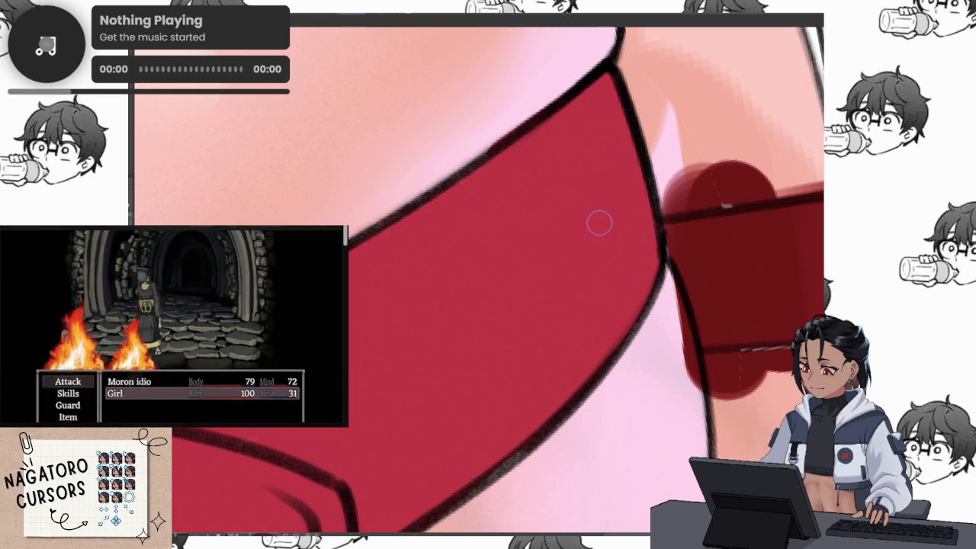
scroll(523, 342, "up", 3)
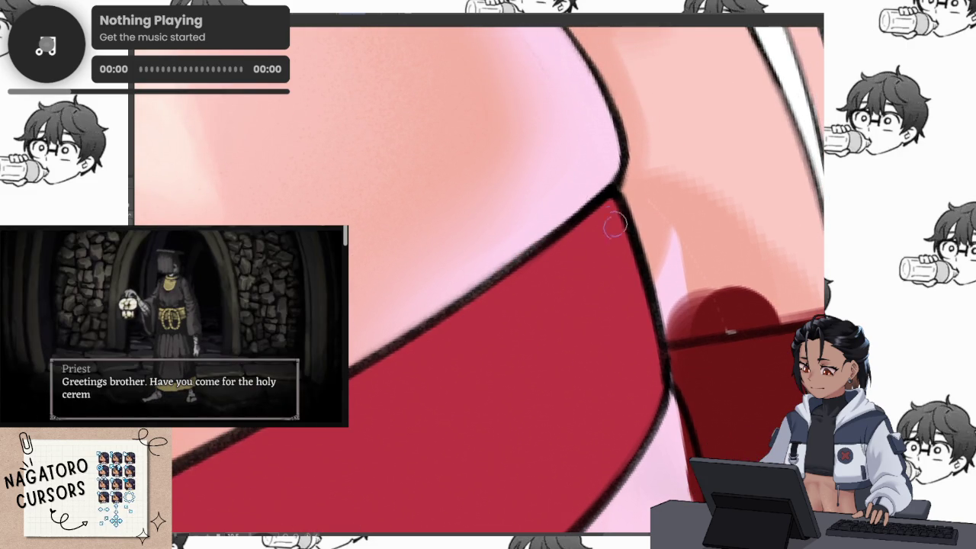
scroll(632, 276, "down", 3)
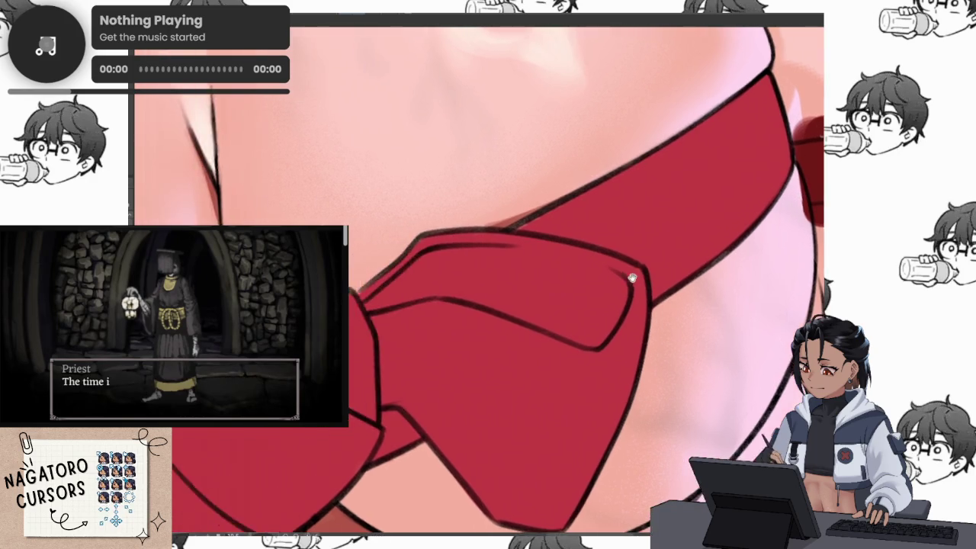
scroll(565, 216, "up", 3)
left_click_drag(428, 282, 549, 216)
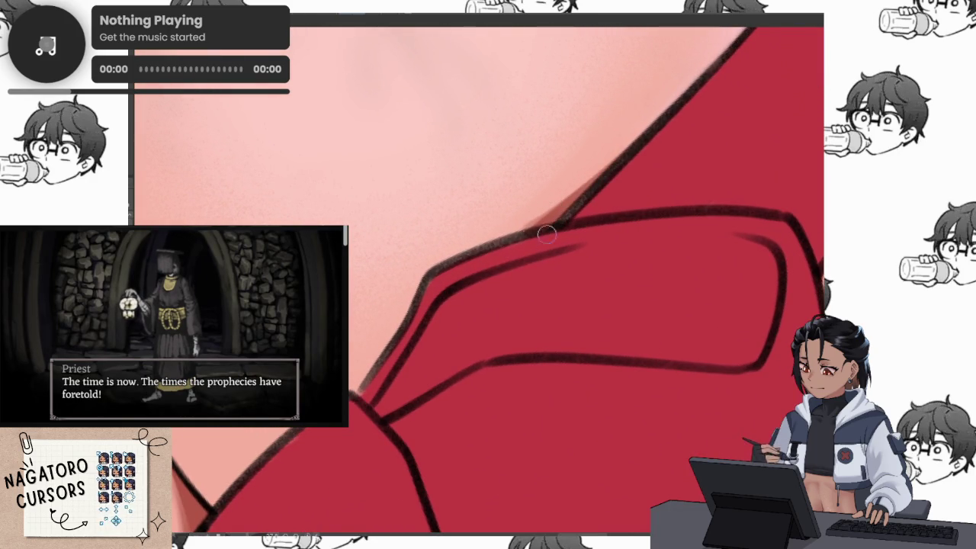
left_click_drag(437, 284, 491, 267)
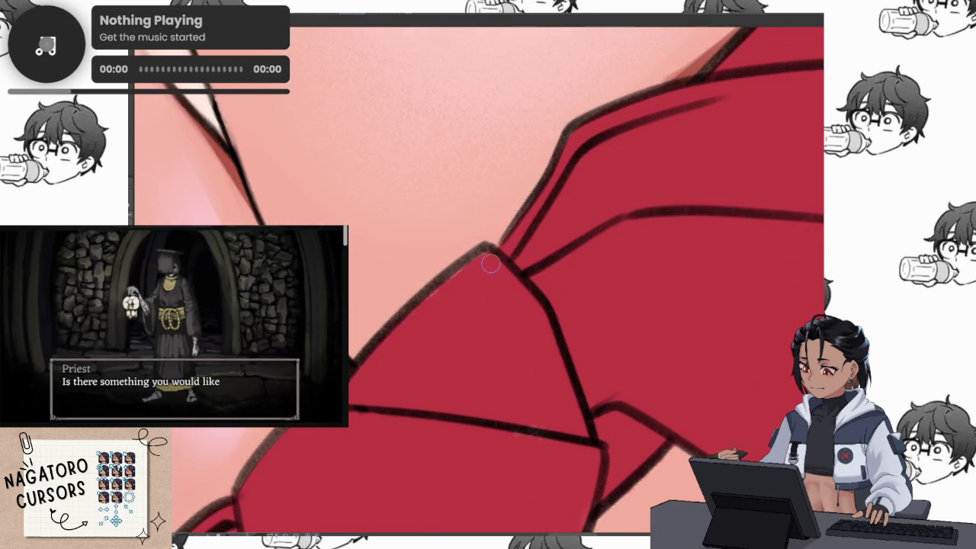
left_click_drag(360, 381, 394, 330)
mouse_move(359, 379)
left_mouse_down()
mouse_move(583, 218)
mouse_move(587, 338)
mouse_move(370, 327)
mouse_move(392, 370)
mouse_move(409, 323)
mouse_move(418, 338)
left_mouse_up()
mouse_move(435, 468)
left_mouse_down()
mouse_move(462, 468)
mouse_move(477, 349)
left_mouse_up()
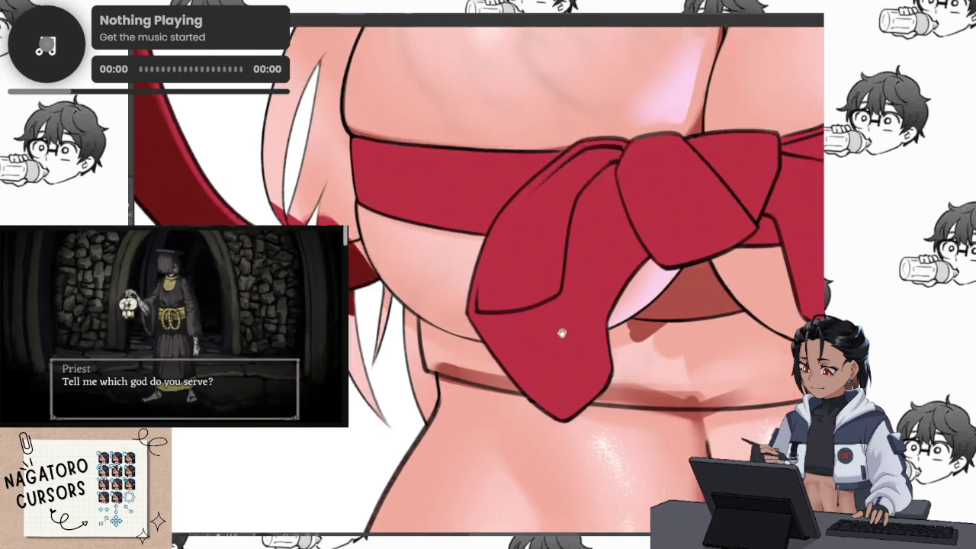
left_click_drag(564, 331, 630, 361)
scroll(630, 362, "up", 5)
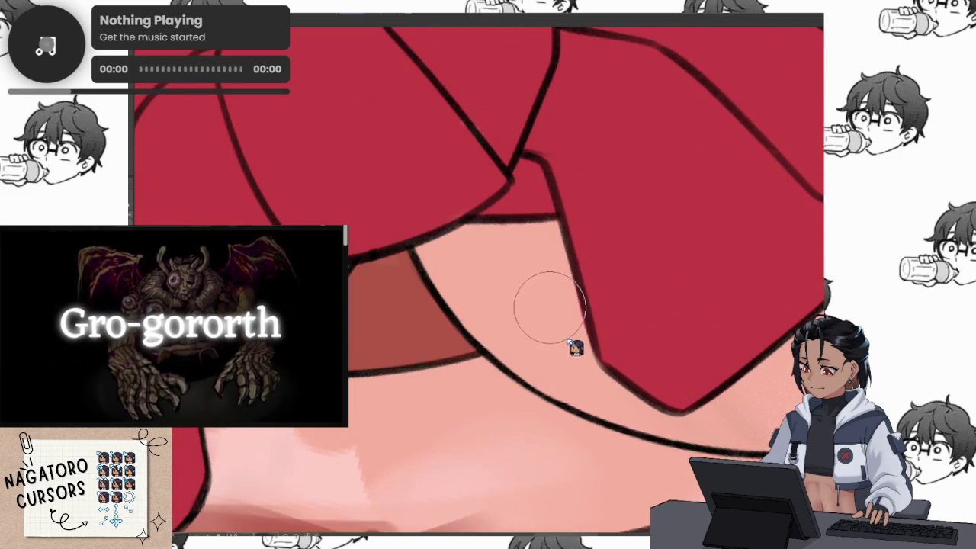
mouse_move(577, 352)
left_mouse_down()
mouse_move(649, 191)
mouse_move(544, 266)
left_mouse_up()
mouse_move(497, 295)
left_mouse_down()
mouse_move(615, 178)
mouse_move(542, 241)
mouse_move(579, 213)
left_mouse_up()
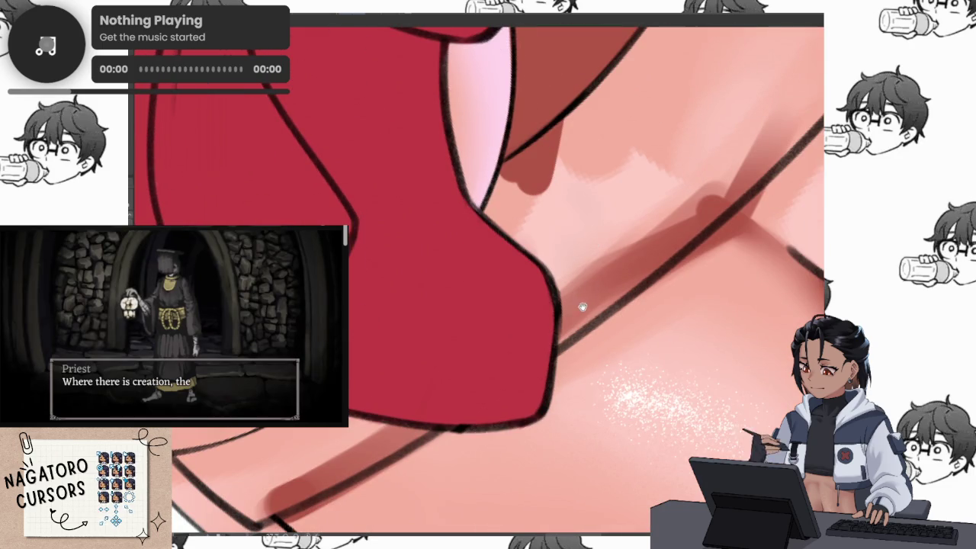
left_click_drag(526, 440, 525, 415)
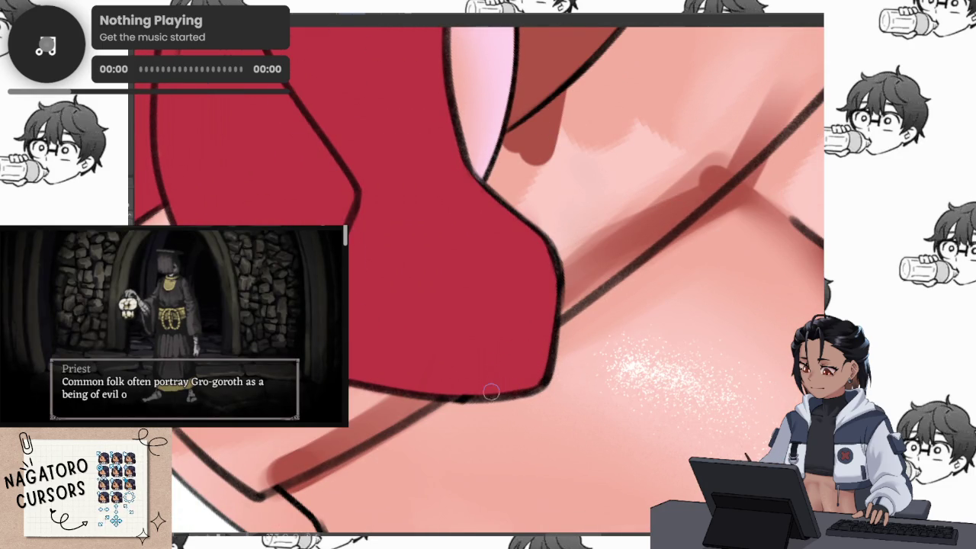
mouse_move(621, 260)
left_mouse_down()
mouse_move(483, 399)
mouse_move(463, 335)
left_mouse_up()
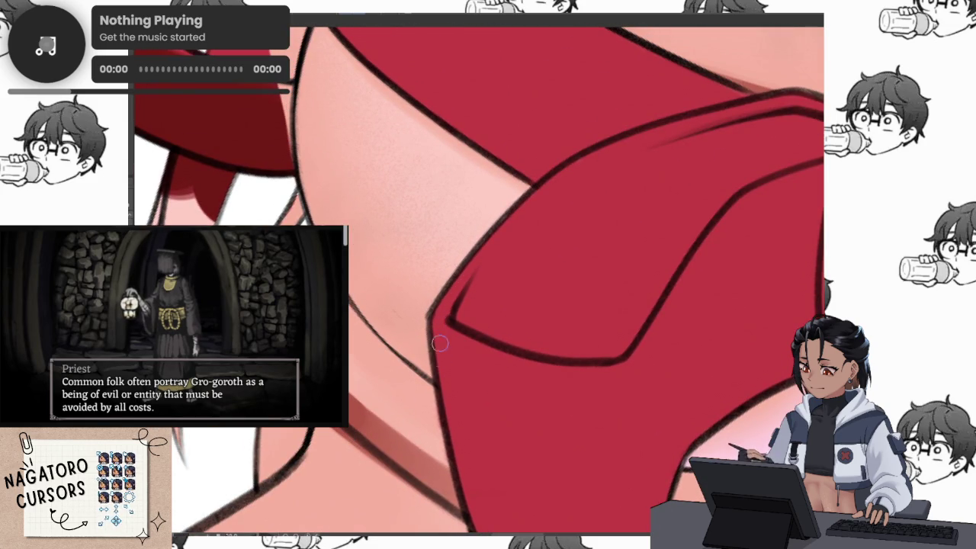
left_click_drag(450, 450, 495, 457)
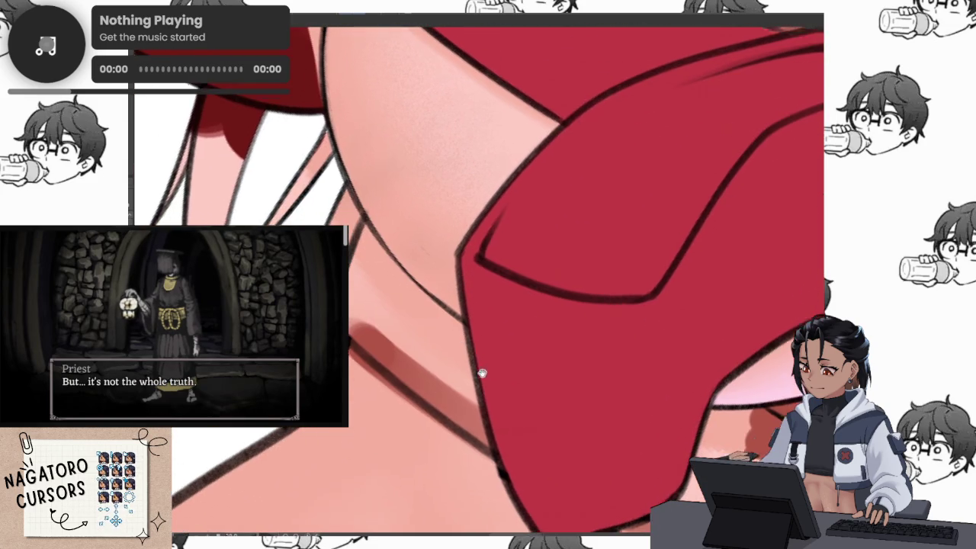
scroll(495, 457, "down", 5)
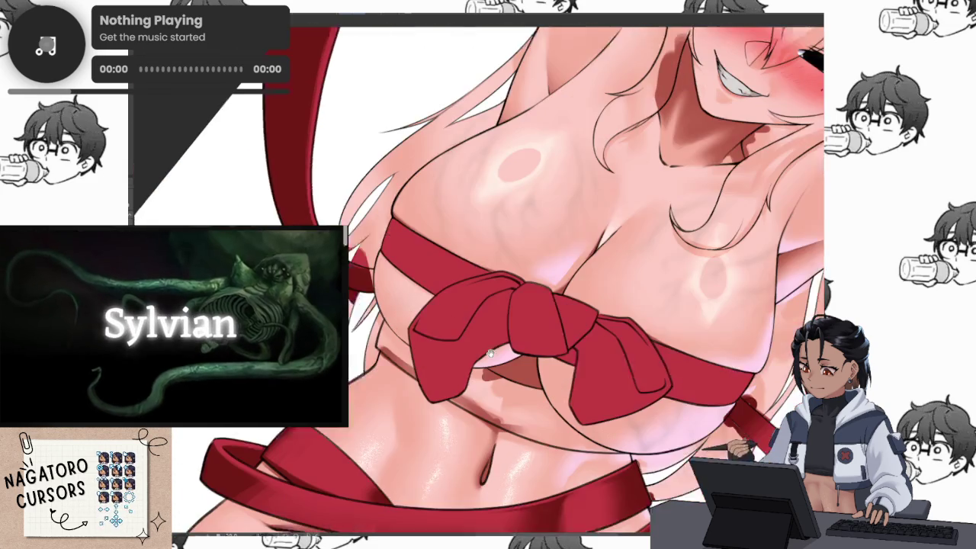
Zoom in on the bow's folds, bring the skin above strap and bow into view, then zoom out.
scroll(483, 337, "up", 5)
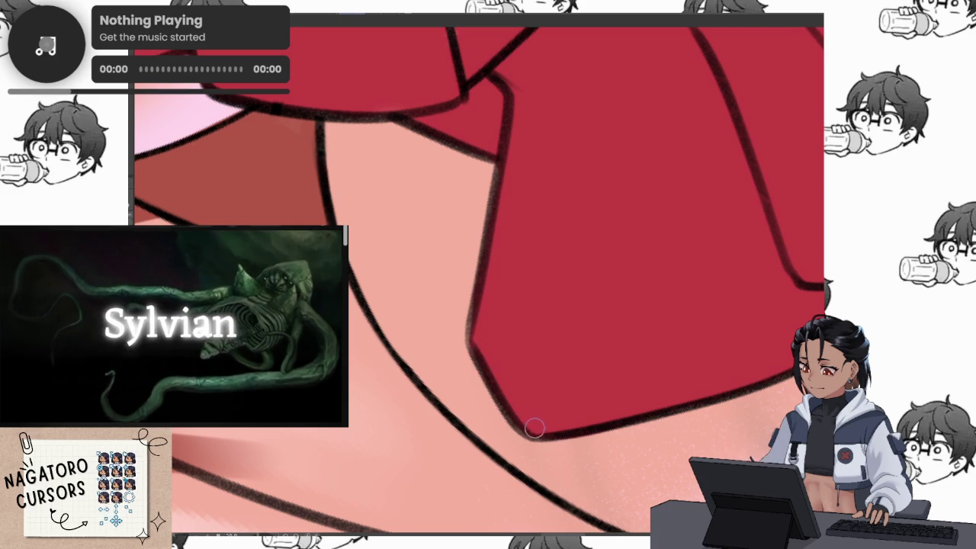
scroll(531, 422, "down", 3)
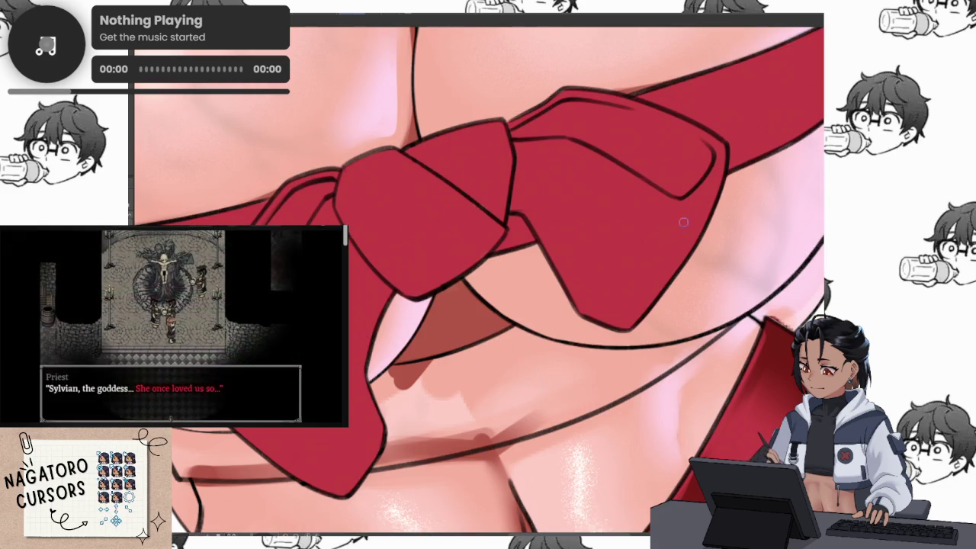
scroll(683, 224, "up", 3)
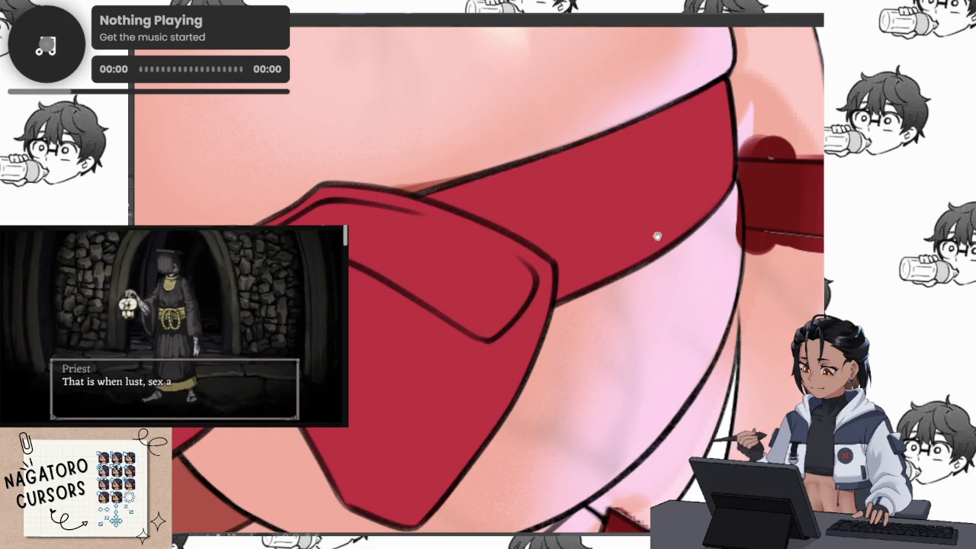
left_click_drag(657, 234, 685, 338)
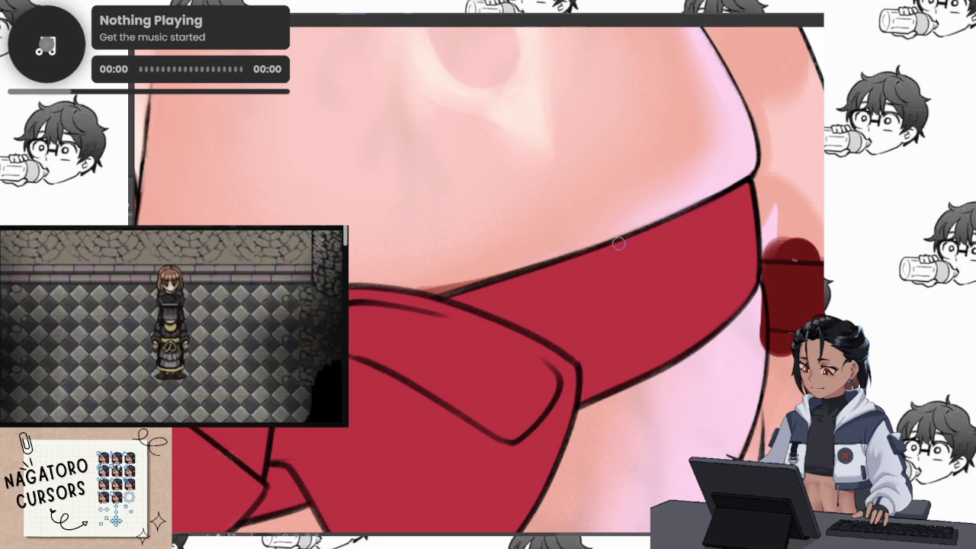
scroll(621, 251, "down", 2)
scroll(629, 266, "down", 3)
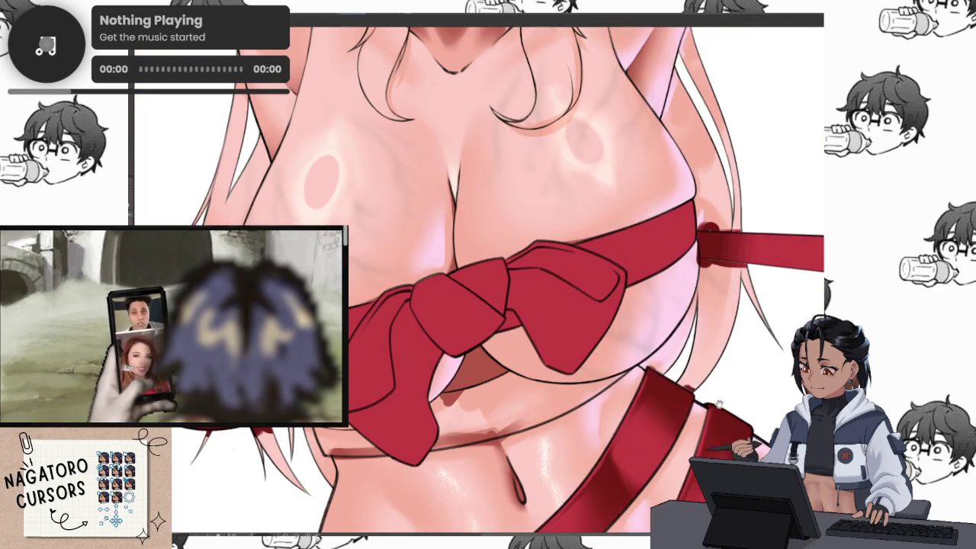
scroll(713, 400, "up", 4)
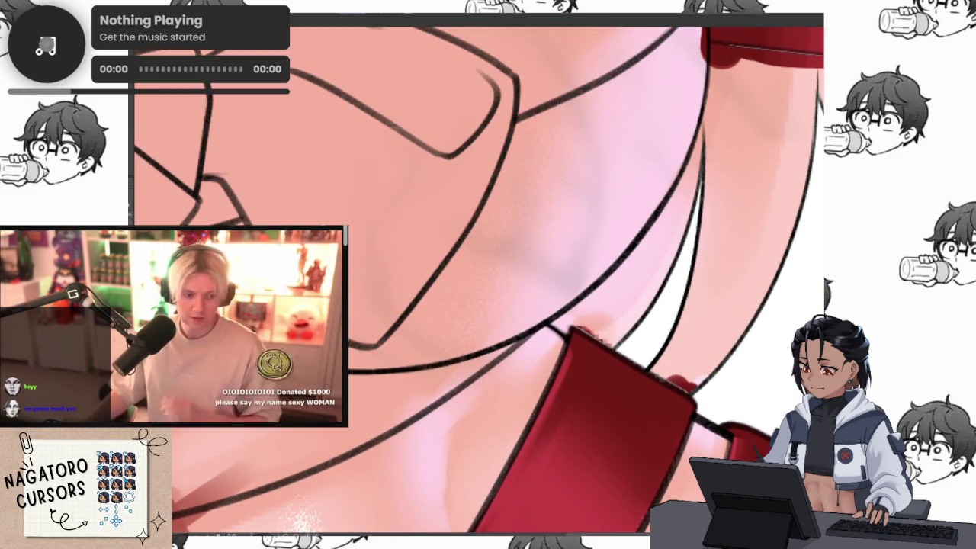
scroll(669, 278, "down", 3)
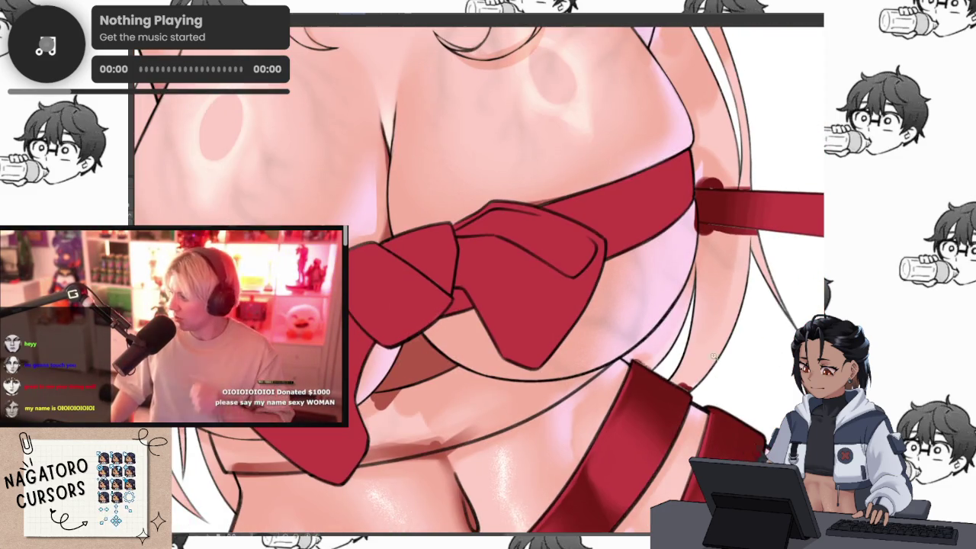
scroll(669, 278, "down", 2)
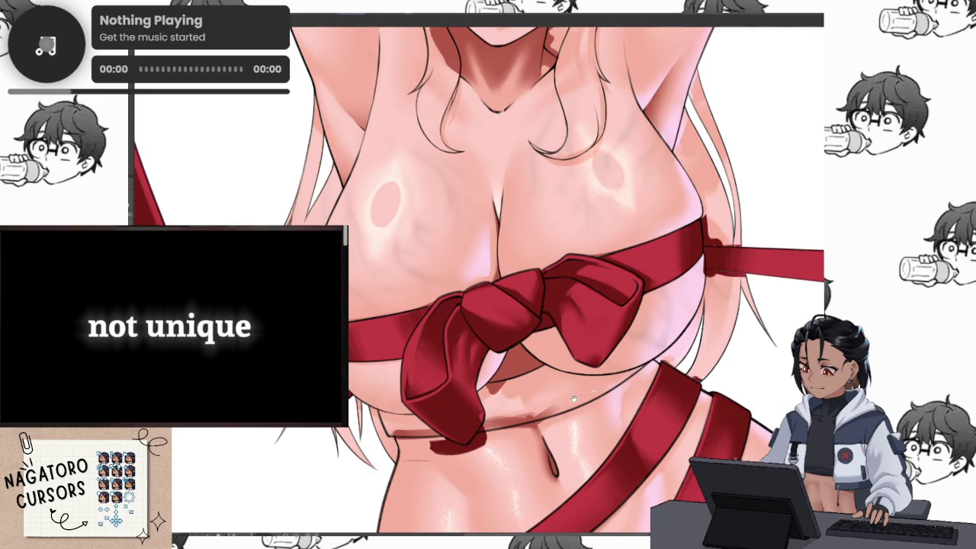
scroll(611, 352, "up", 1)
scroll(611, 352, "up", 1)
scroll(611, 352, "up", 1)
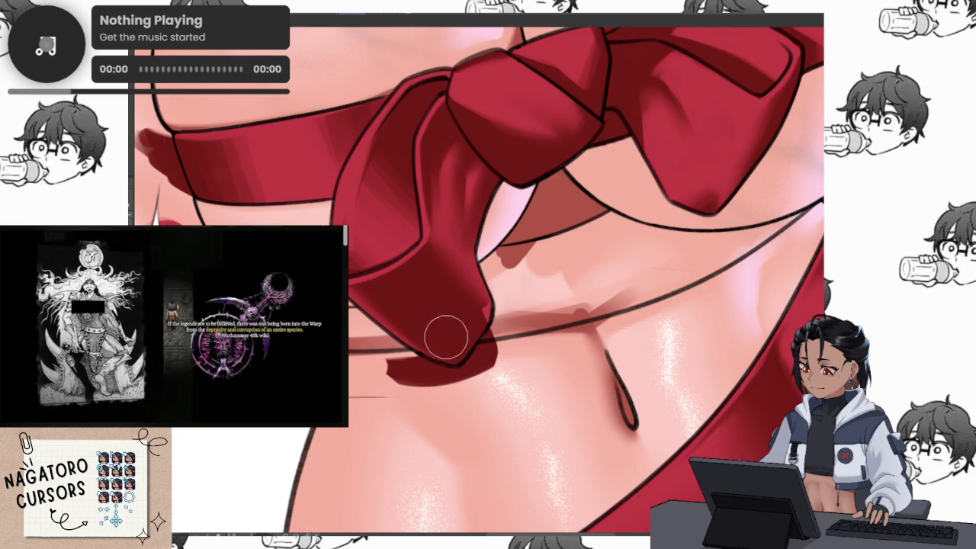
Paint skin colour over the red edge below the ribbon tail, tidying it with a lasso selection.
scroll(480, 329, "up", 2)
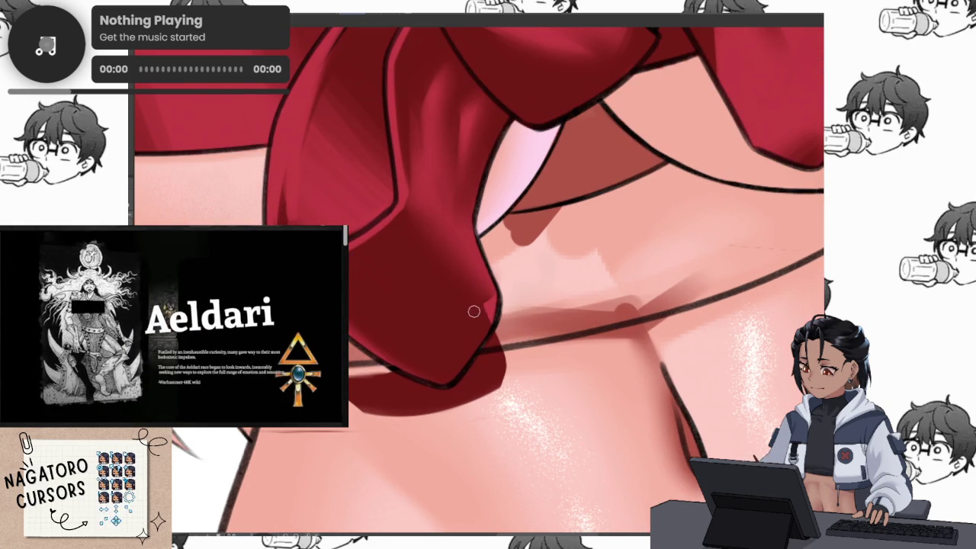
scroll(465, 313, "up", 2)
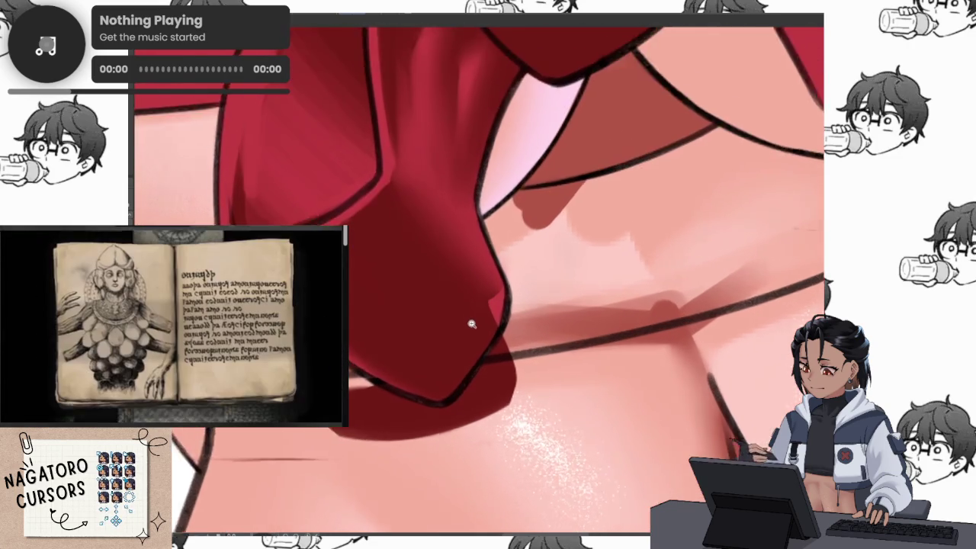
scroll(480, 315, "up", 1)
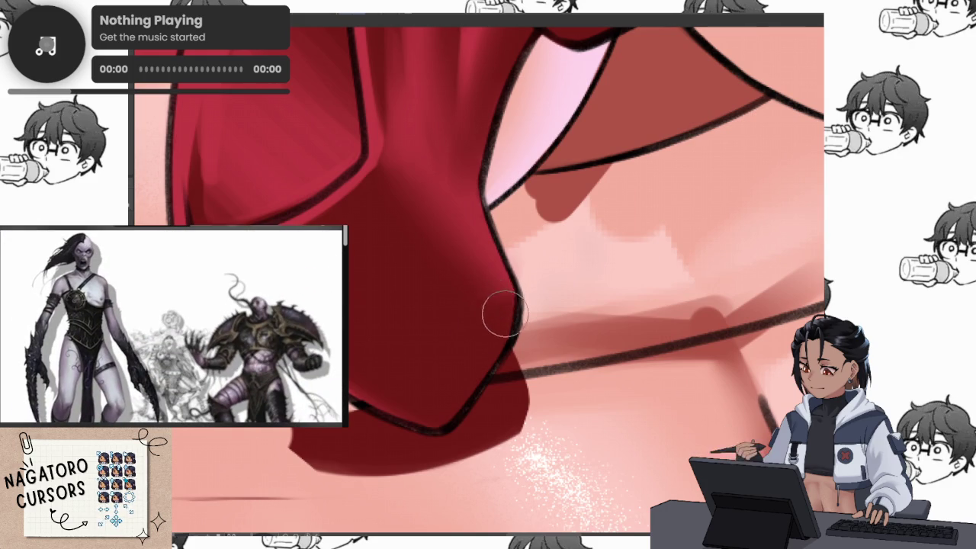
scroll(501, 305, "down", 1)
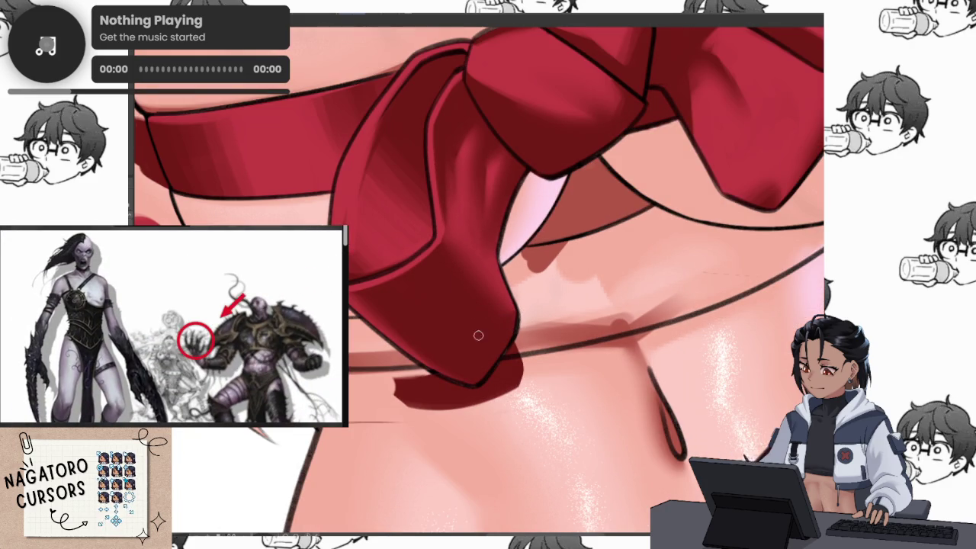
scroll(495, 313, "up", 1)
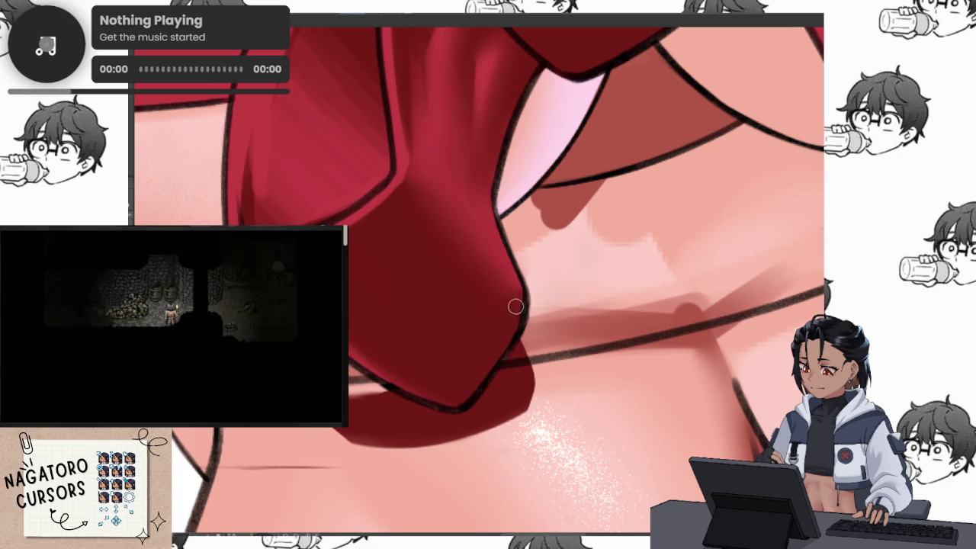
left_click_drag(533, 372, 488, 404)
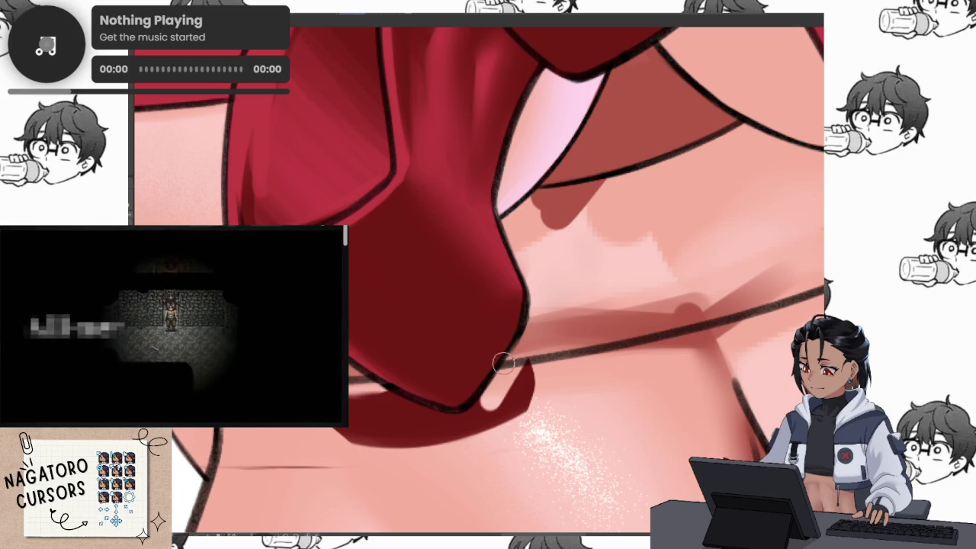
mouse_move(539, 366)
left_mouse_down()
mouse_move(545, 320)
mouse_move(468, 436)
mouse_move(496, 474)
mouse_move(606, 327)
mouse_move(580, 397)
mouse_move(541, 449)
mouse_move(632, 386)
left_mouse_up()
key("ctrl+d")
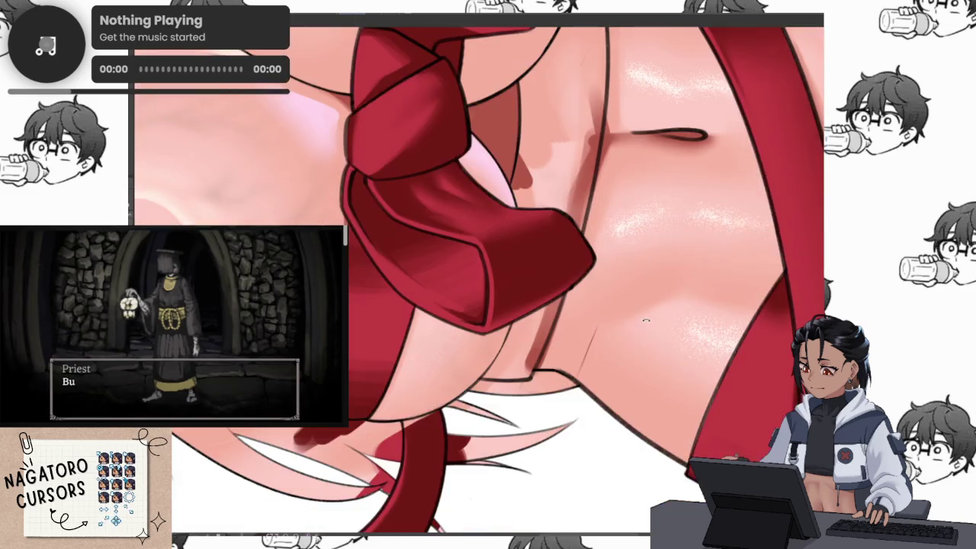
Reselect the ribbon's painted area, reframe the view on the ribbon, then clear the selection.
left_click_drag(612, 426, 513, 425)
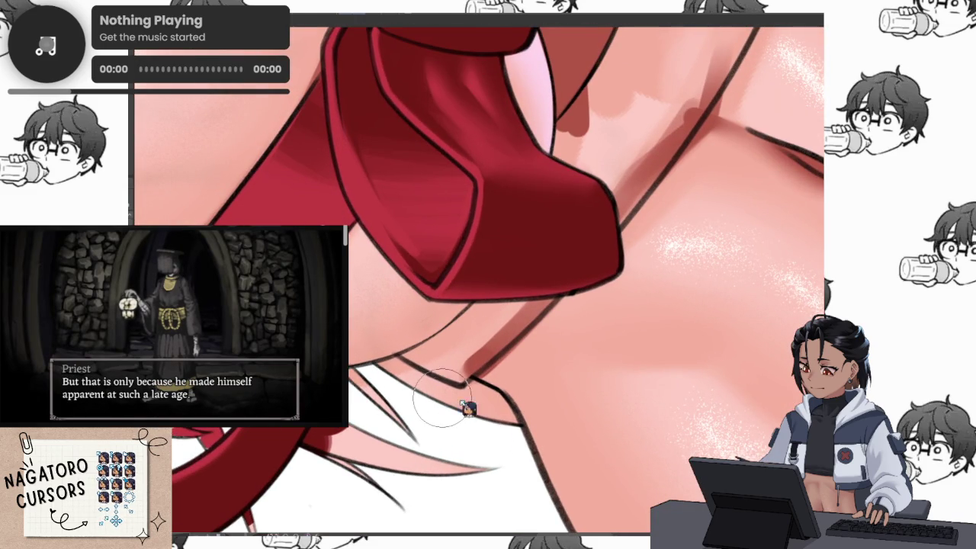
left_click_drag(442, 396, 476, 365)
key("ctrl+shift+d")
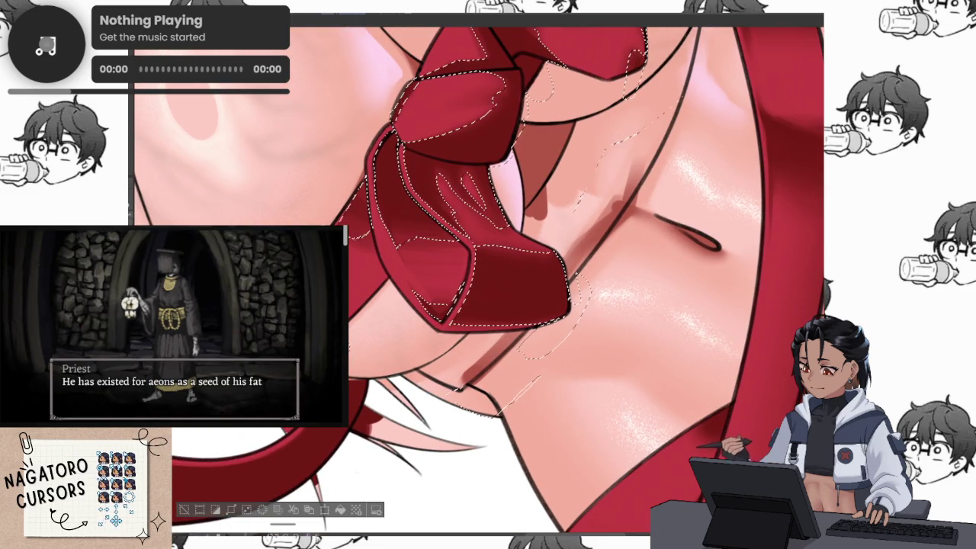
key("ctrl+d")
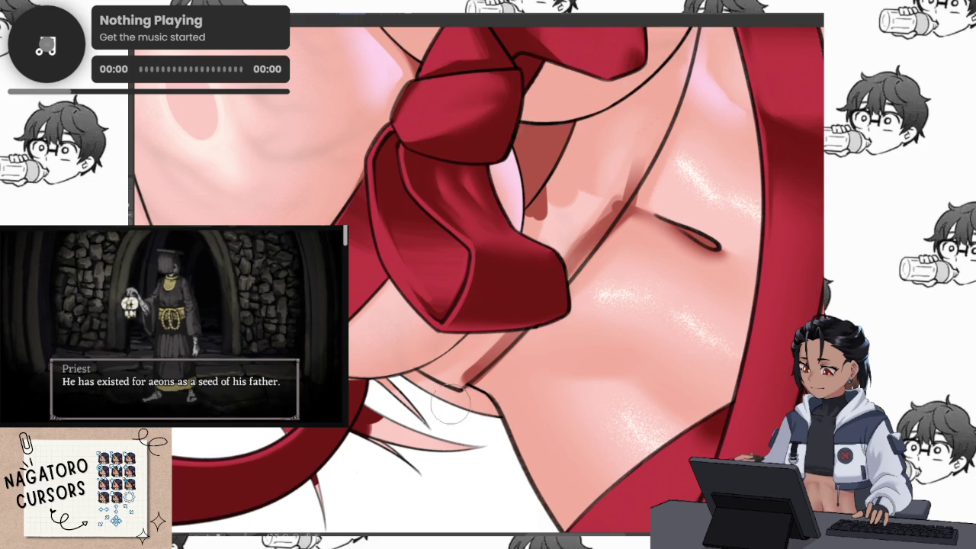
key("ctrl+shift+d")
mouse_move(435, 415)
left_mouse_down()
mouse_move(528, 422)
mouse_move(510, 526)
left_mouse_up()
key("ctrl+d")
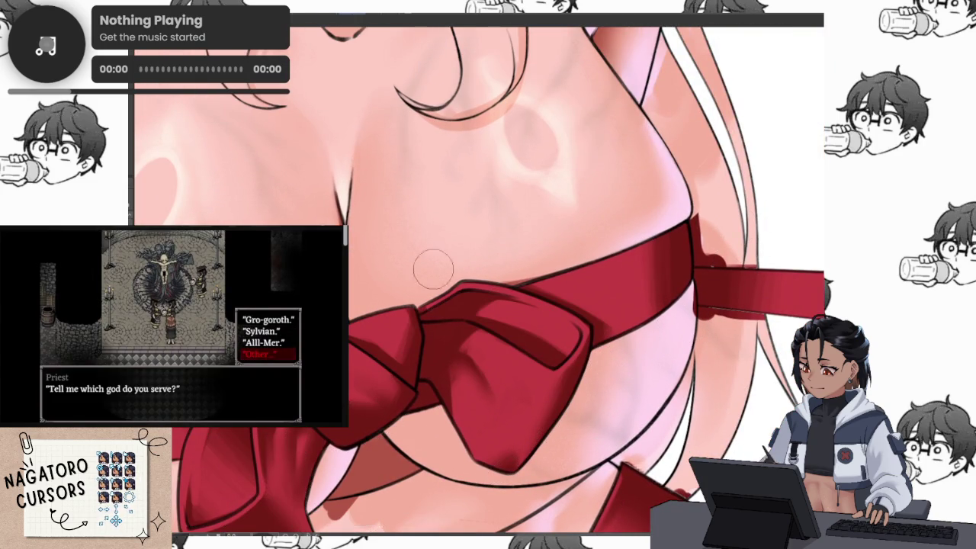
Bring back the ribbons' pink highlights and halftone dots, comparing them off and on.
left_click_drag(634, 417, 686, 288)
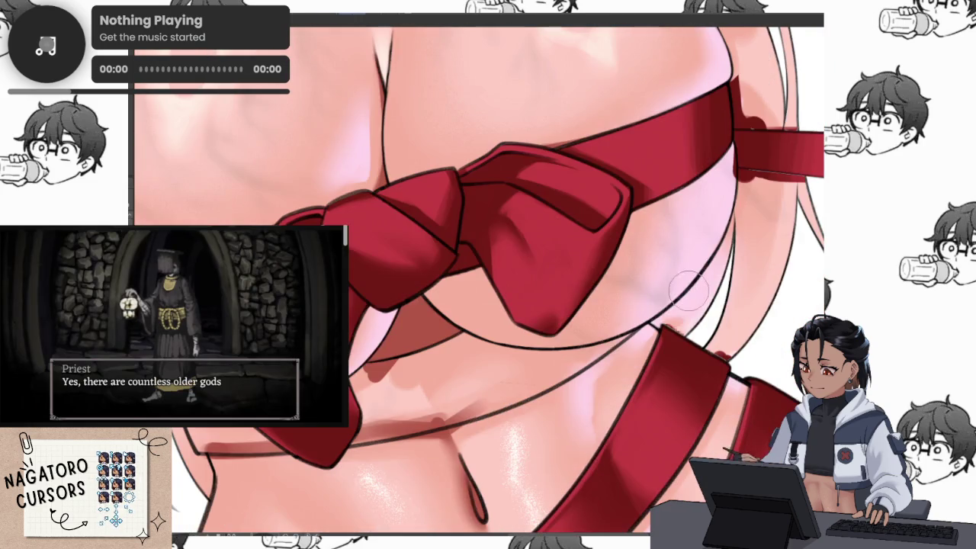
key("ctrl+z")
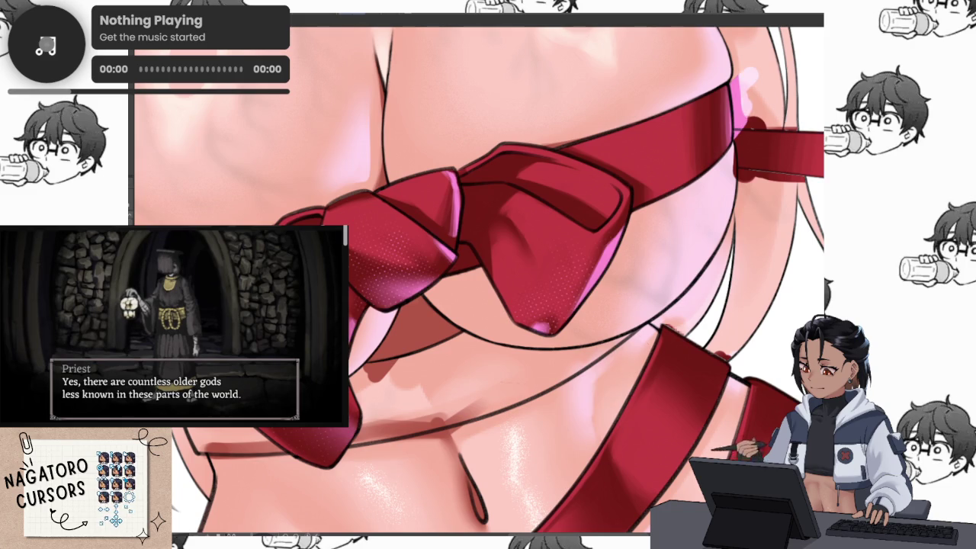
key("ctrl+z")
key("ctrl+y")
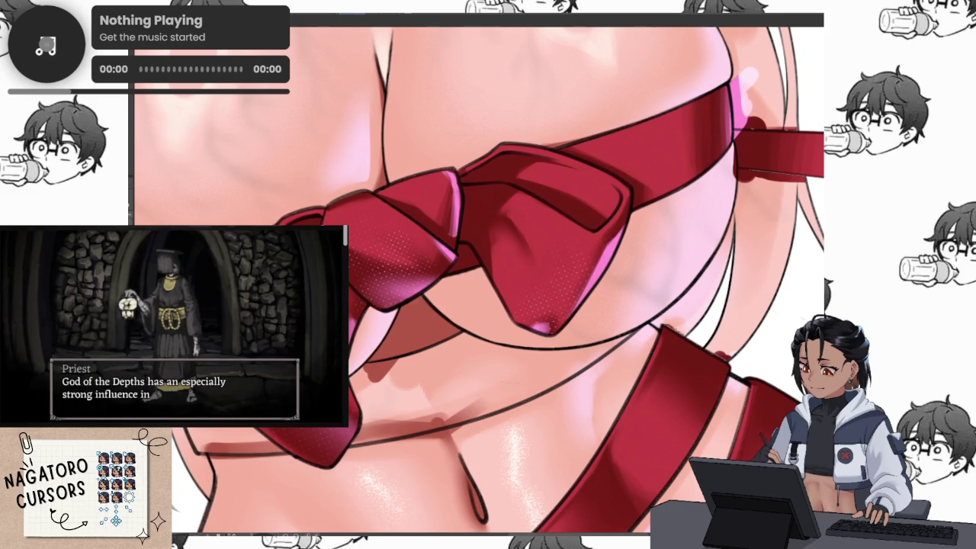
scroll(743, 312, "down", 2)
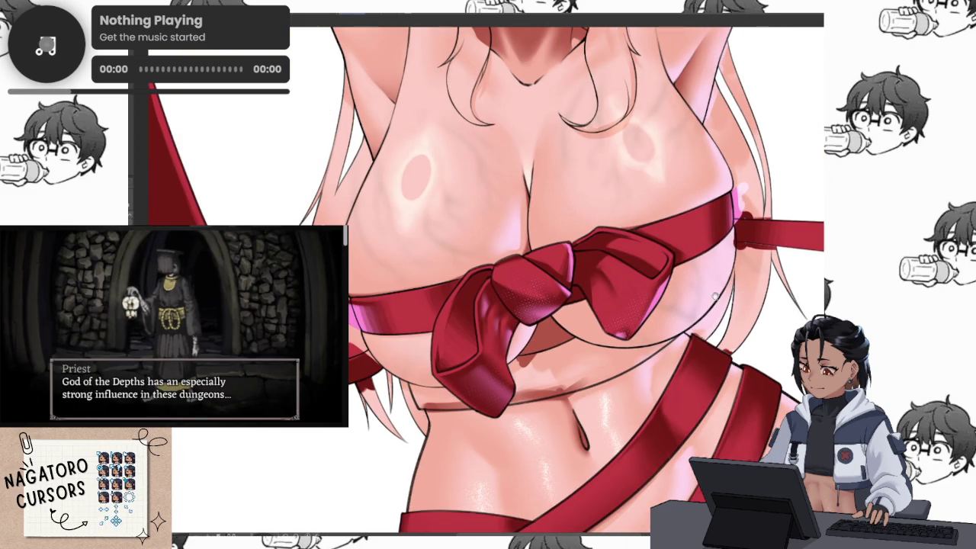
scroll(396, 394, "up", 4)
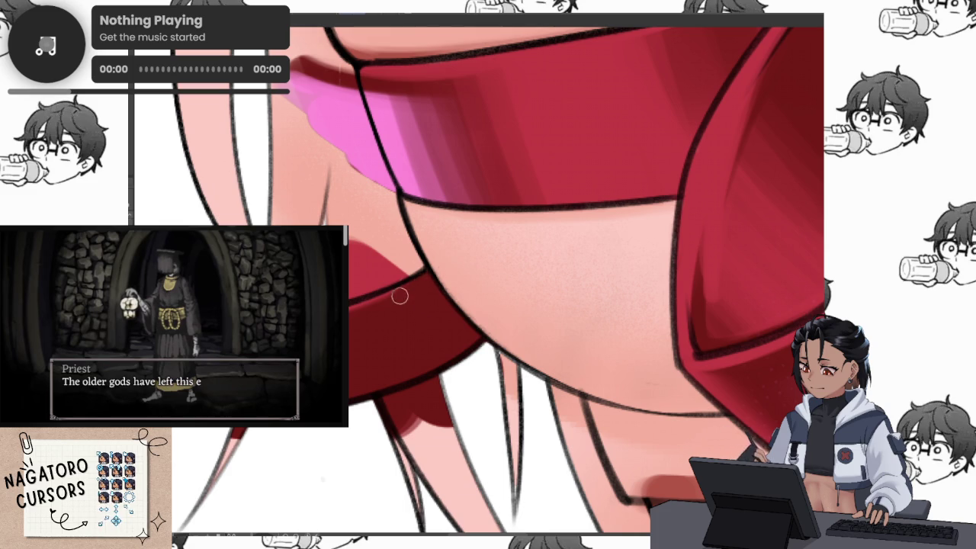
scroll(398, 297, "down", 5)
scroll(653, 328, "up", 3)
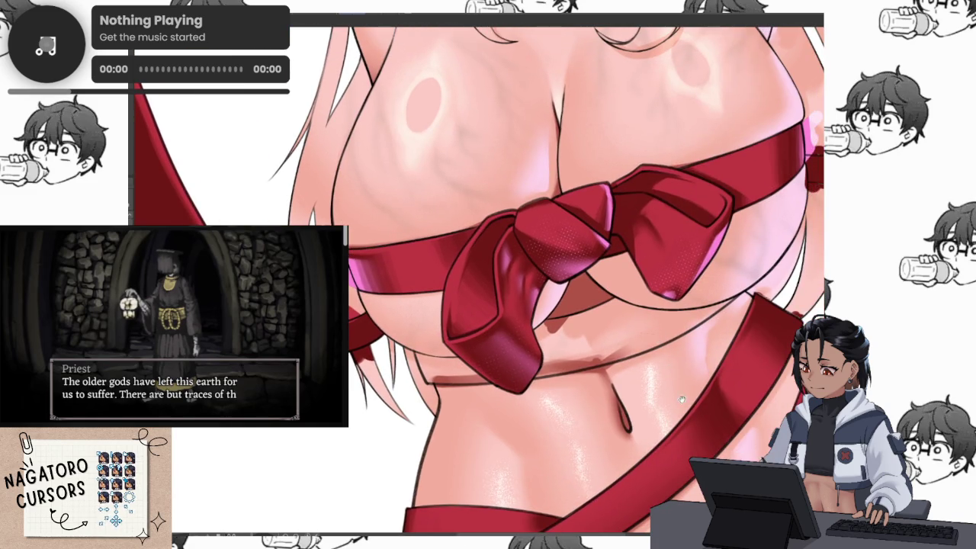
left_click_drag(680, 397, 640, 210)
scroll(750, 229, "down", 5)
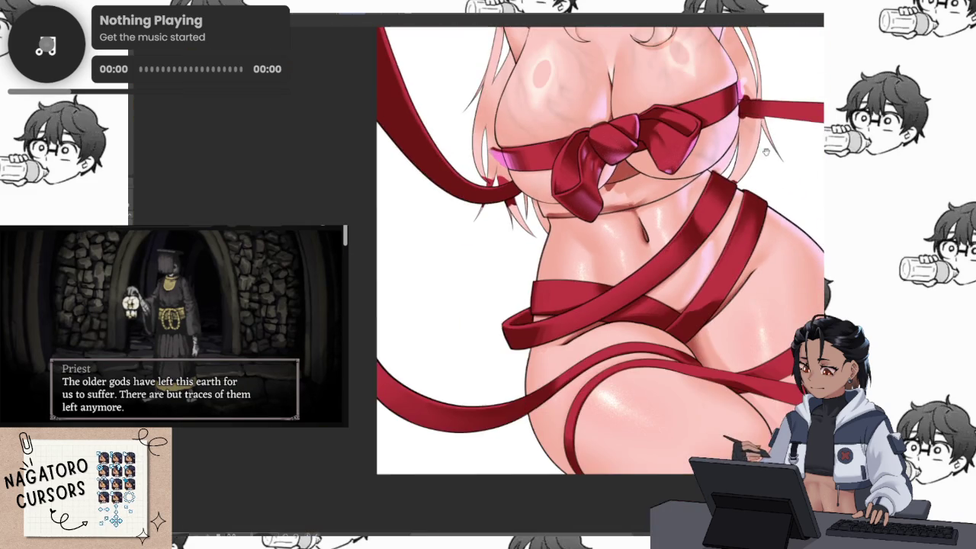
Paint a dark-red shadow stroke along the ribbon band under the bow.
scroll(680, 319, "up", 3)
left_click_drag(499, 435, 606, 393)
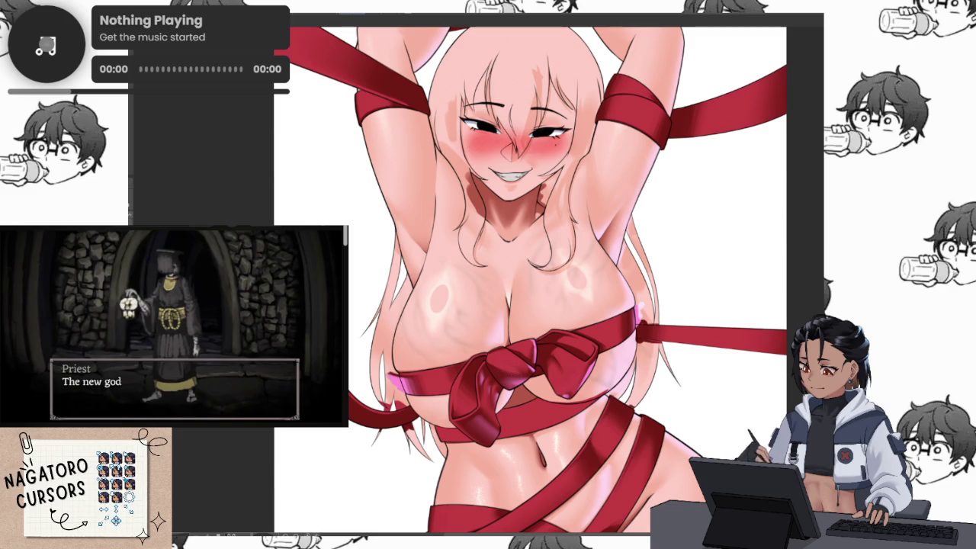
left_click_drag(704, 417, 741, 182)
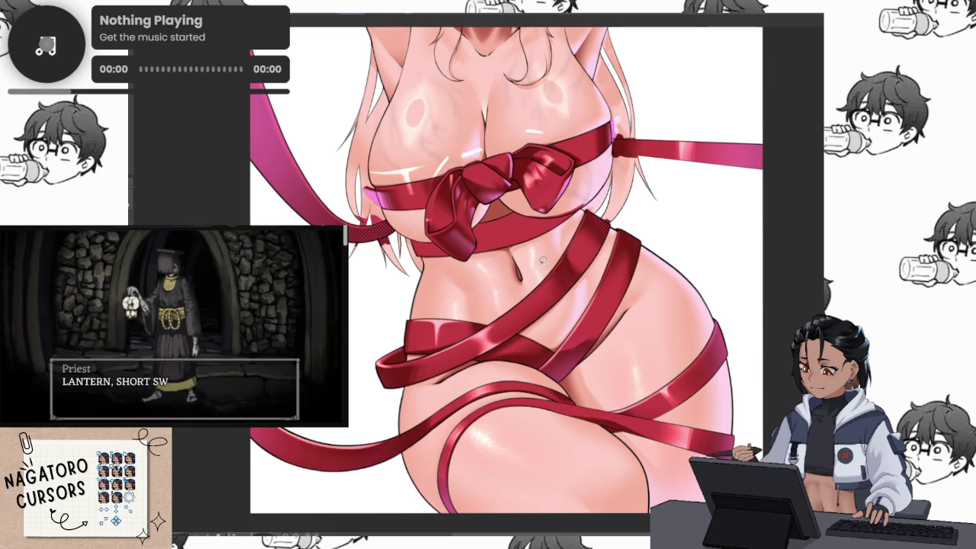
Lasso a loose area around the bow and chest ribbon, adjust it, then deselect.
scroll(544, 261, "down", 2)
scroll(596, 164, "up", 3)
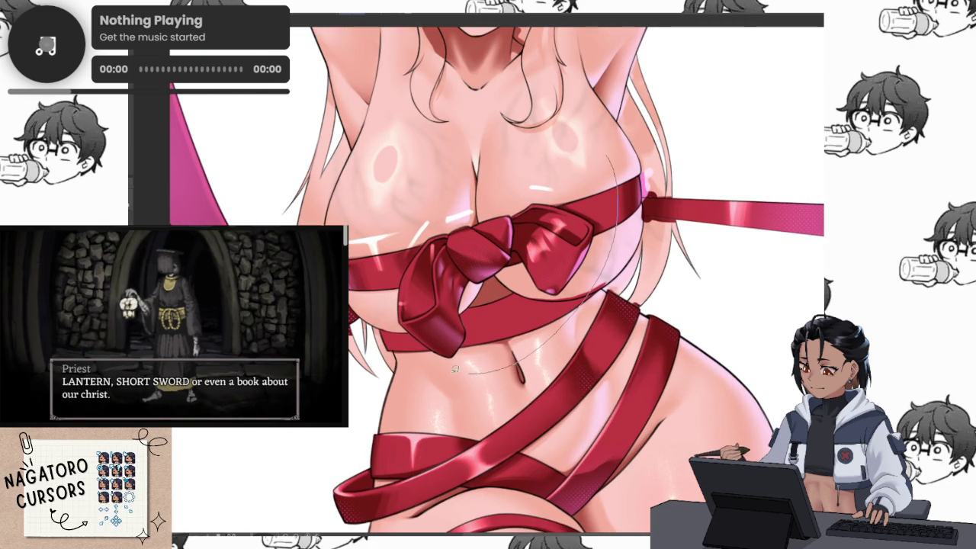
left_click_drag(574, 174, 581, 171)
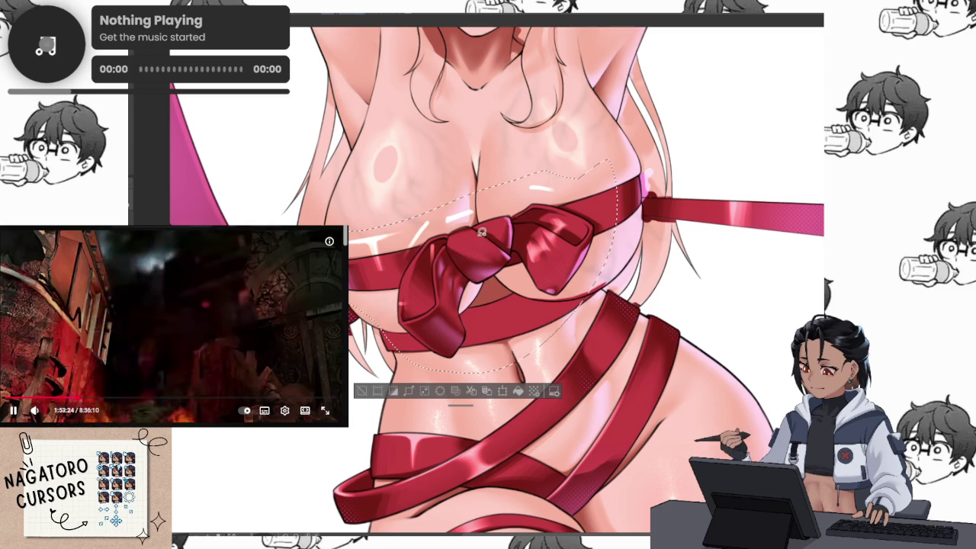
scroll(465, 247, "up", 3)
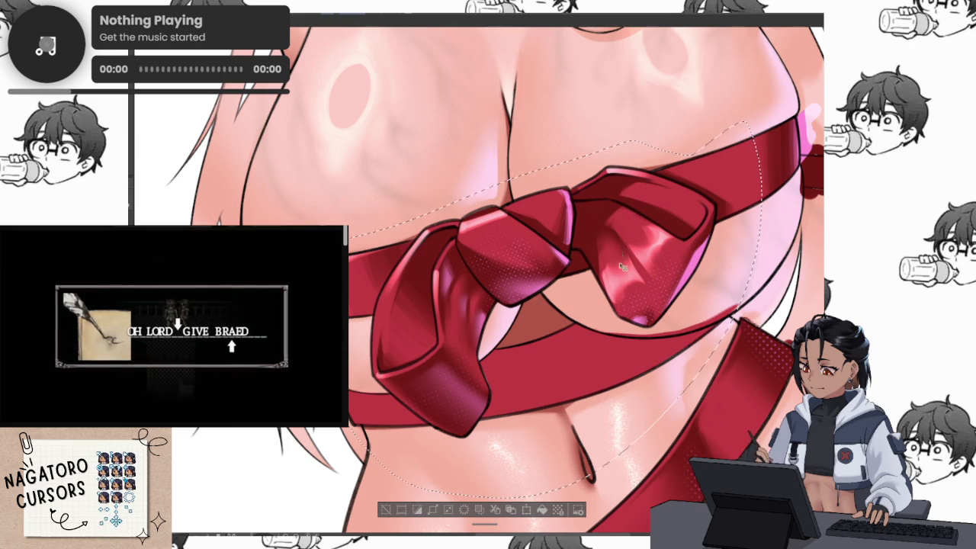
scroll(745, 385, "down", 3)
scroll(704, 401, "up", 2)
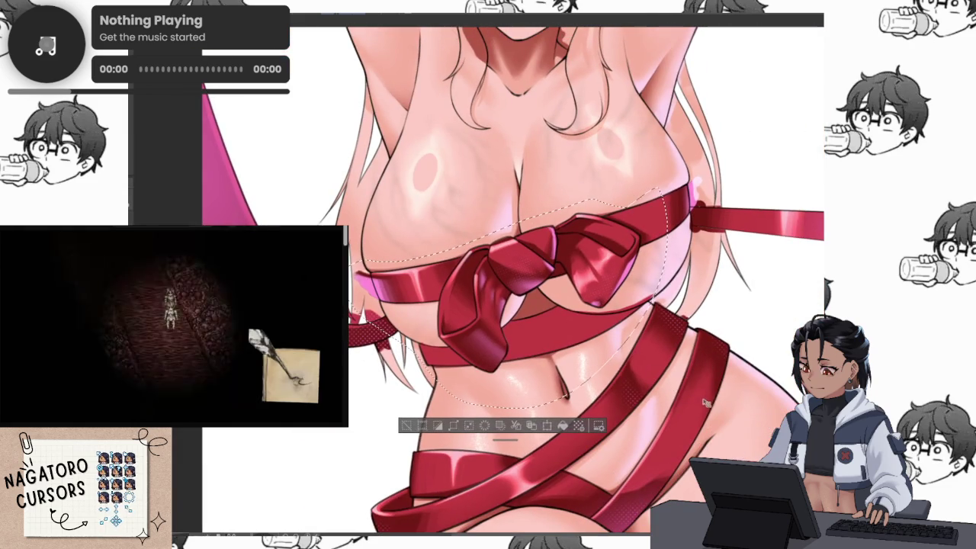
key("ctrl+d")
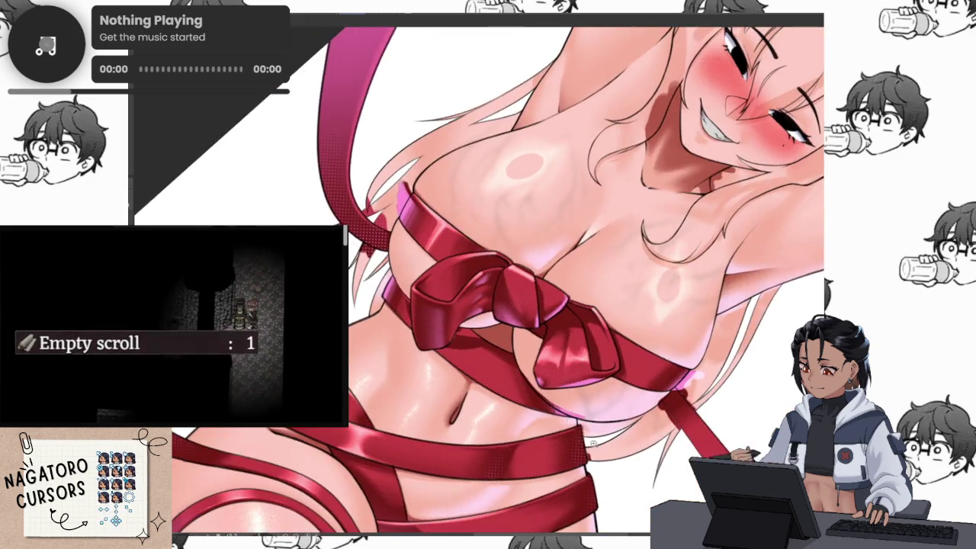
Rotate and zoom the view to examine the ribbon folds and edge beside the bow.
scroll(696, 399, "up", 5)
left_click_drag(696, 399, 520, 394)
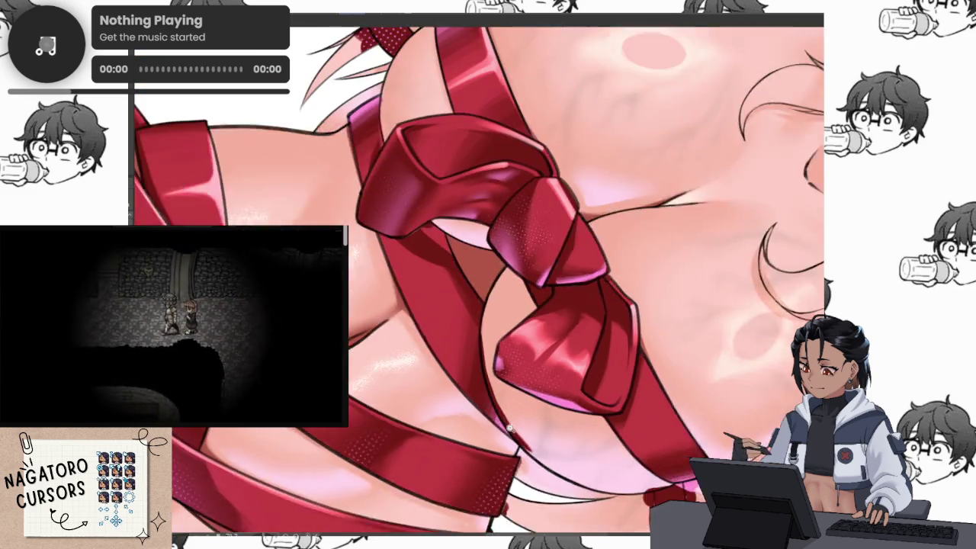
left_click_drag(500, 419, 474, 233)
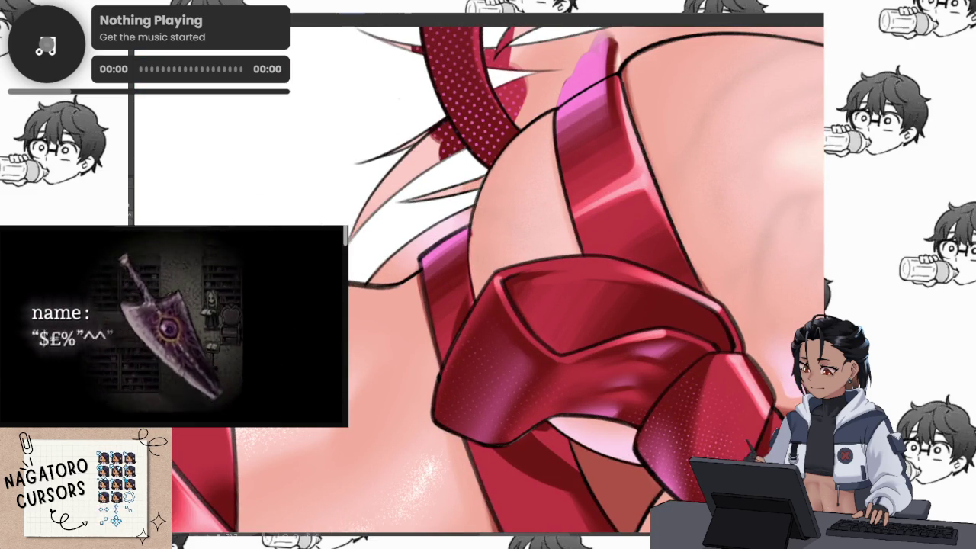
scroll(475, 233, "up", 3)
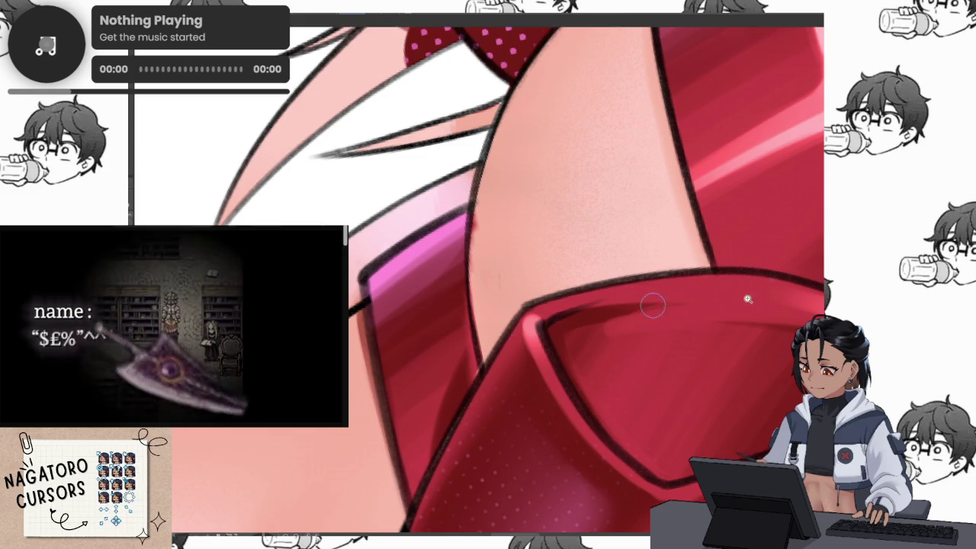
scroll(653, 305, "down", 3)
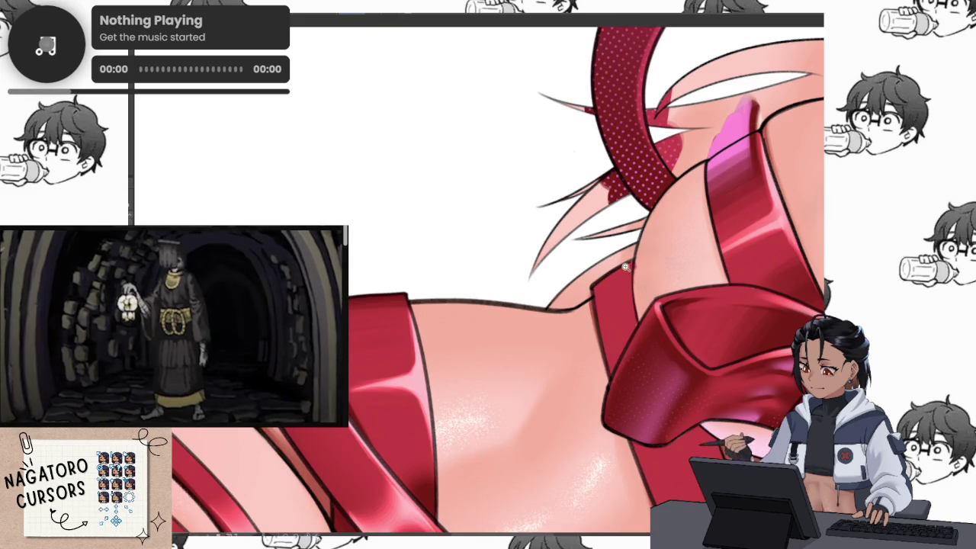
scroll(745, 276, "up", 2)
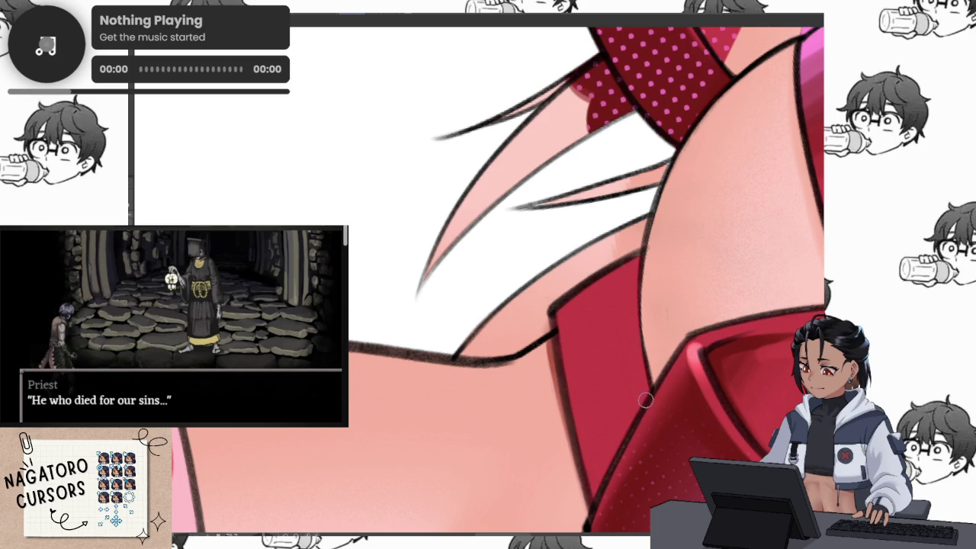
left_click_drag(594, 492, 604, 328)
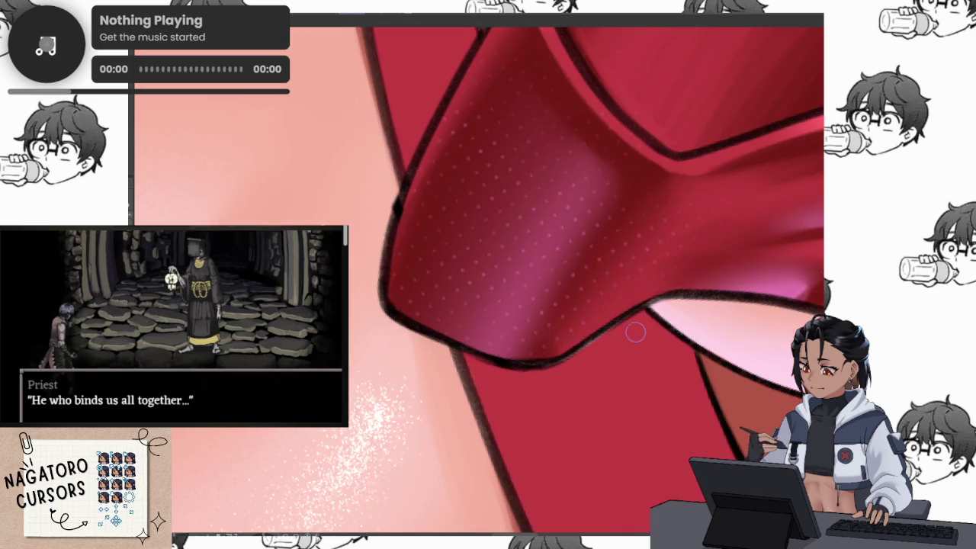
mouse_move(466, 349)
left_mouse_down()
mouse_move(581, 261)
mouse_move(595, 229)
left_mouse_up()
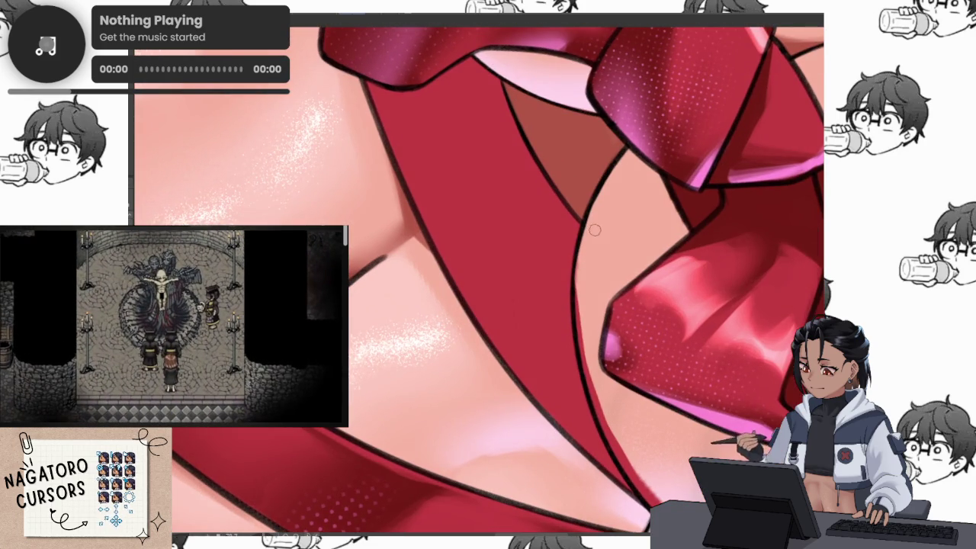
scroll(602, 235, "up", 2)
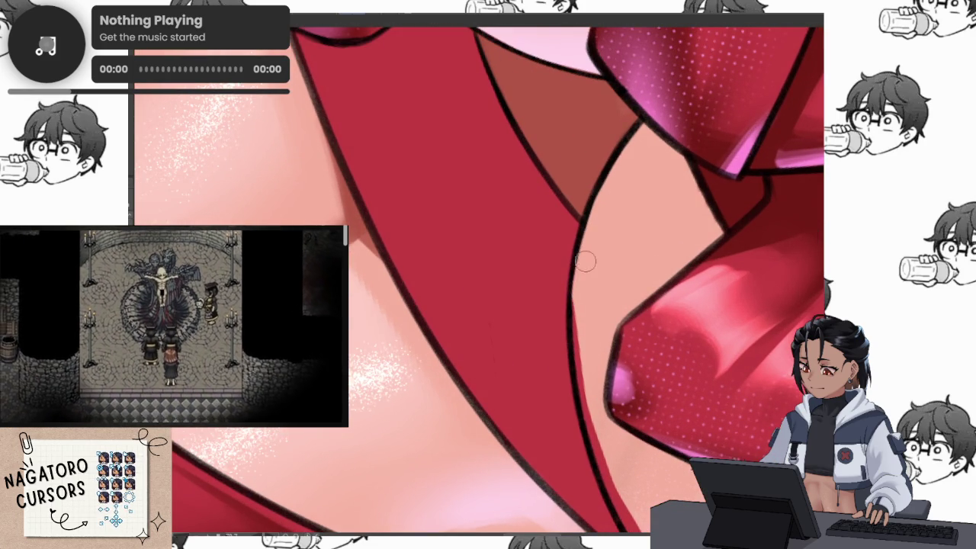
mouse_move(583, 367)
left_mouse_down()
mouse_move(537, 238)
mouse_move(548, 289)
left_mouse_up()
Retrace the ribbon's dark edge line near the navel, then review the whole bow and belly.
mouse_move(561, 361)
left_mouse_down()
mouse_move(621, 473)
mouse_move(703, 241)
left_mouse_up()
scroll(703, 241, "down", 5)
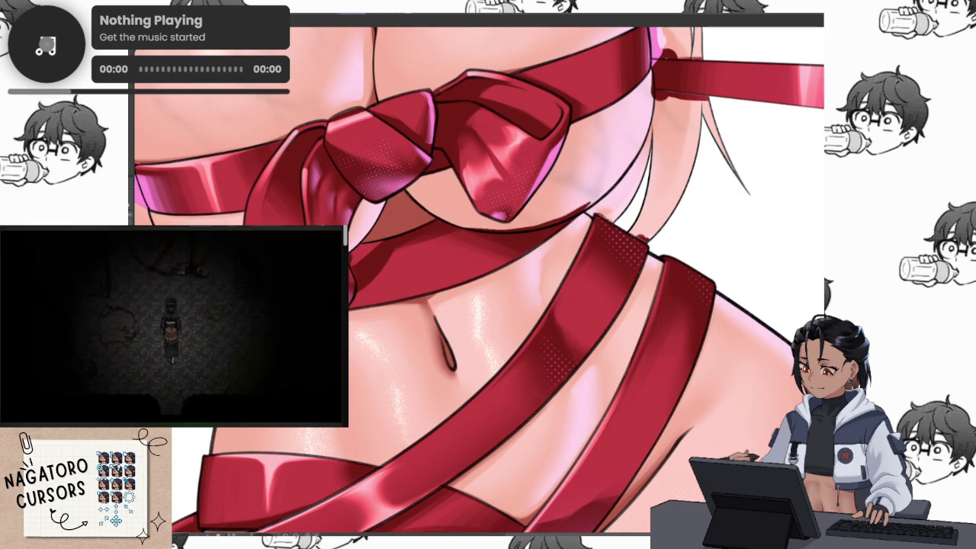
left_click_drag(668, 309, 435, 365)
scroll(546, 336, "up", 3)
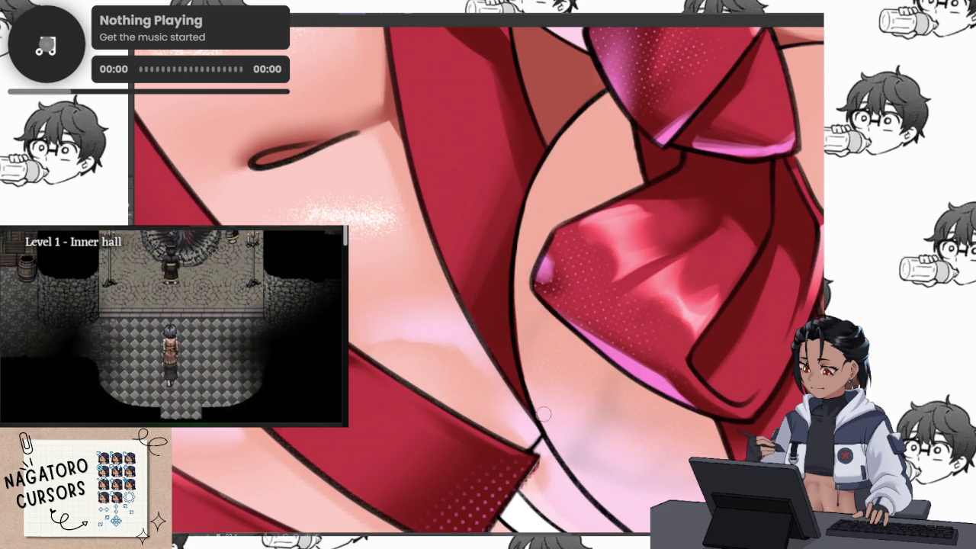
left_click_drag(566, 159, 584, 422)
scroll(529, 266, "up", 5)
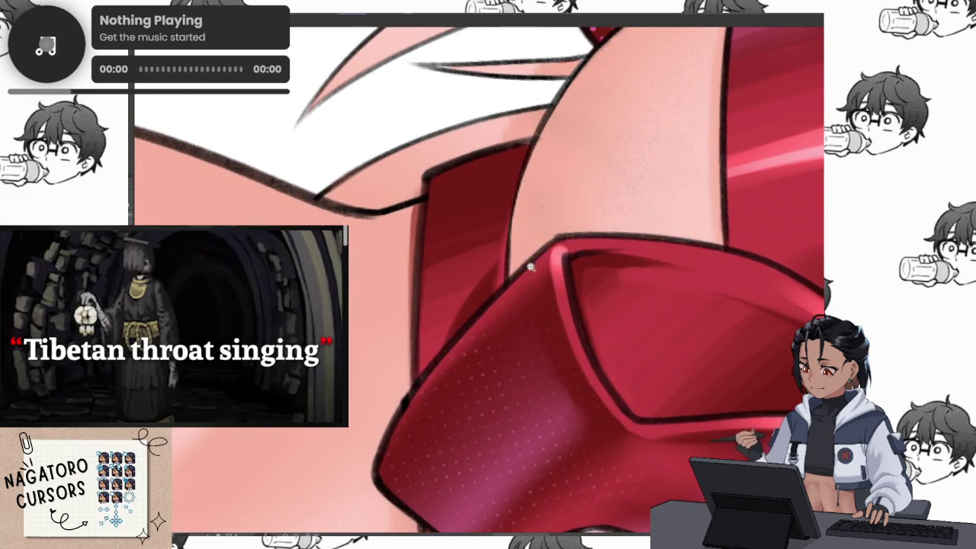
scroll(530, 265, "down", 3)
scroll(661, 195, "down", 2)
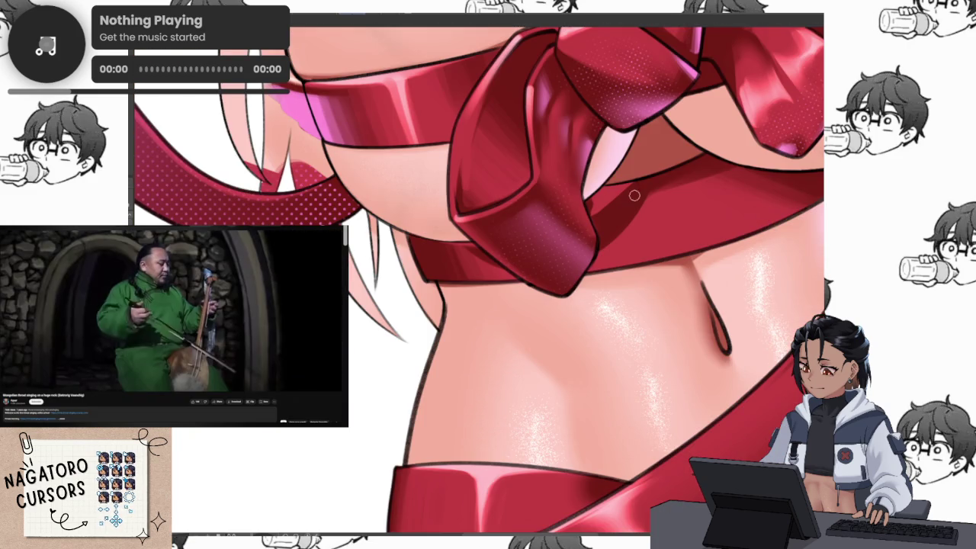
scroll(640, 228, "up", 2)
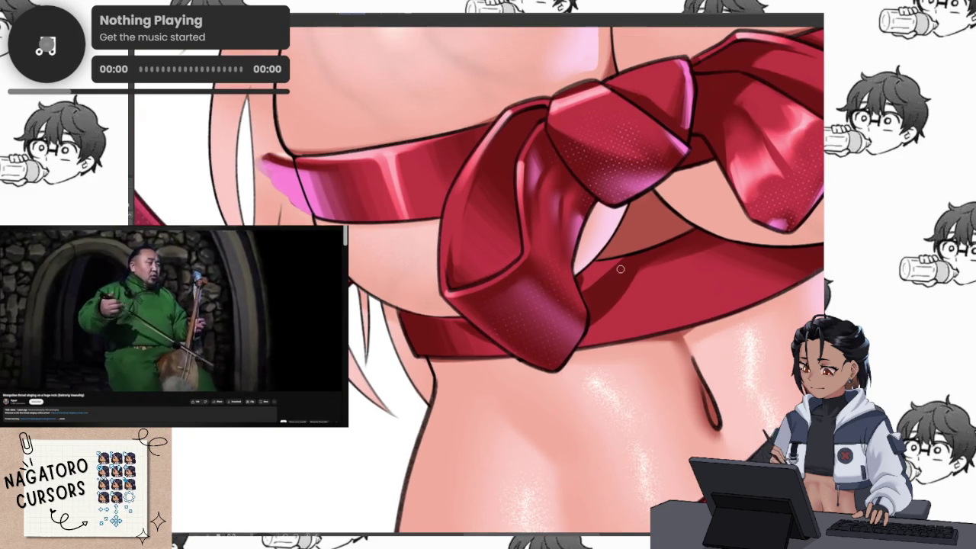
scroll(620, 268, "up", 2)
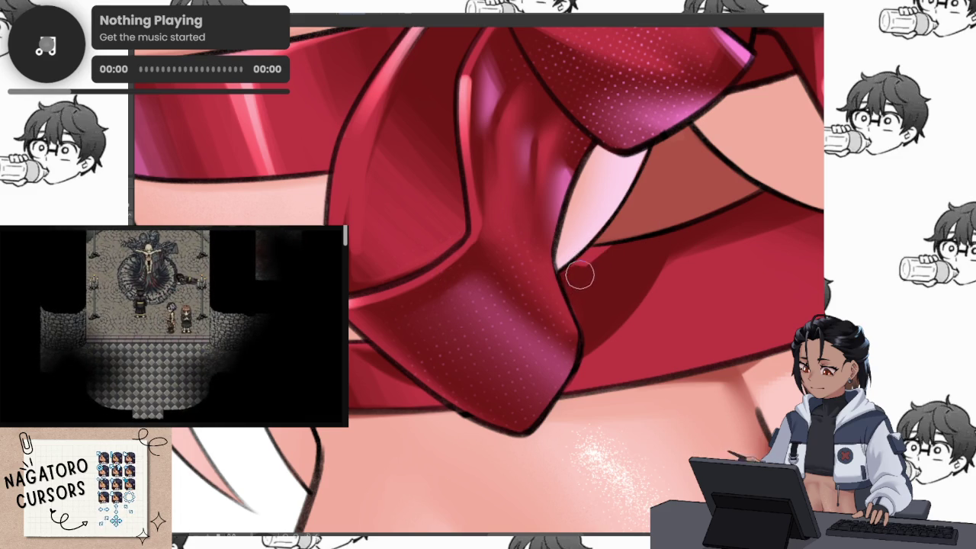
mouse_move(777, 285)
left_mouse_down()
mouse_move(744, 123)
mouse_move(791, 267)
left_mouse_up()
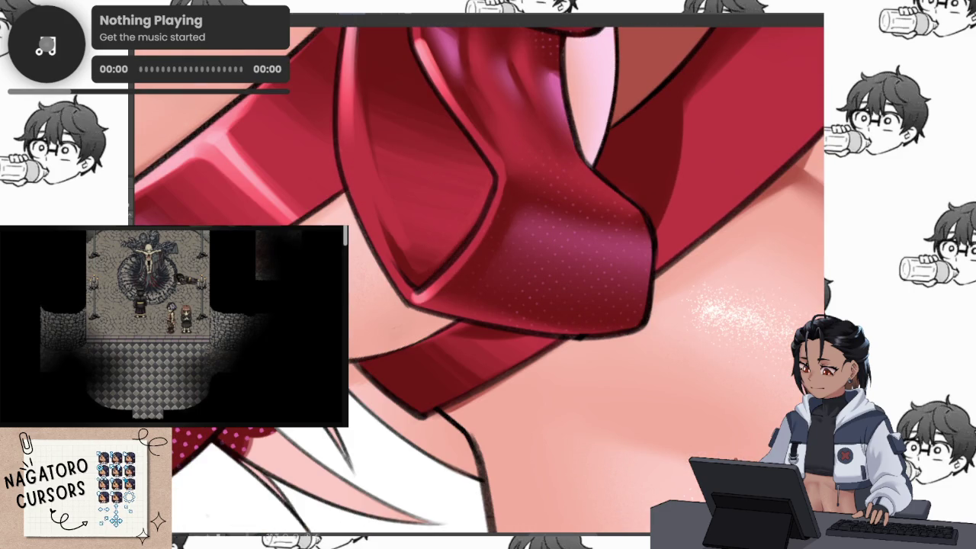
mouse_move(549, 331)
left_mouse_down()
mouse_move(578, 470)
mouse_move(533, 396)
left_mouse_up()
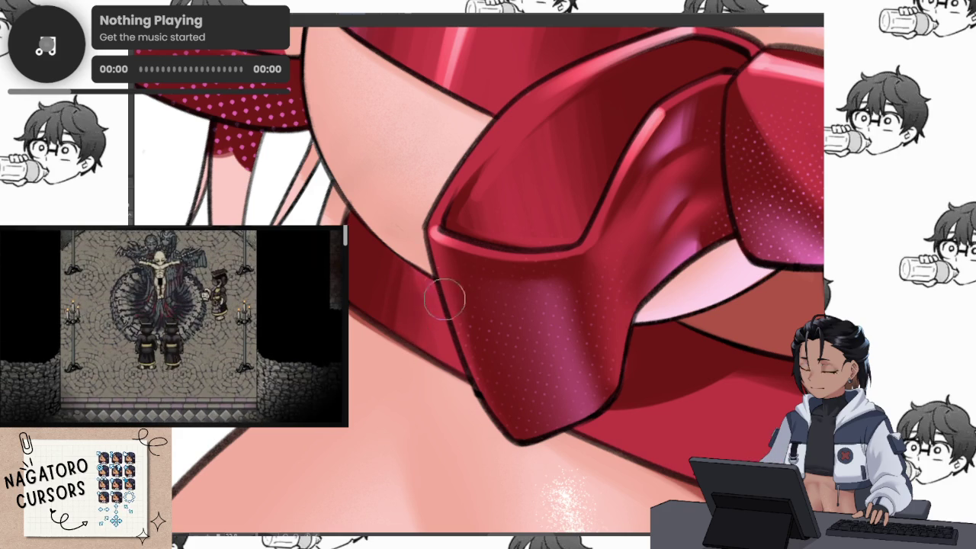
scroll(475, 322, "down", 5)
scroll(475, 323, "up", 2)
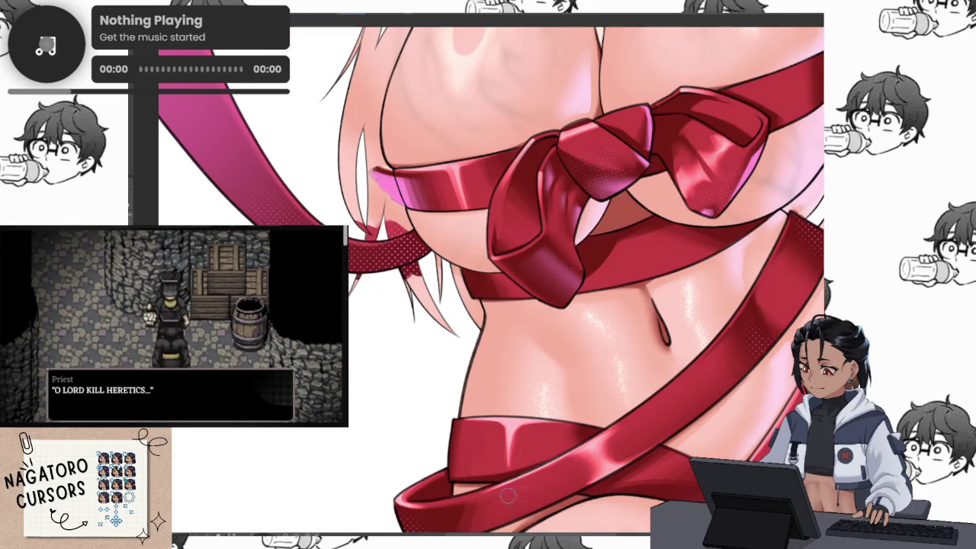
scroll(471, 505, "up", 1)
scroll(534, 427, "up", 2)
scroll(601, 352, "up", 2)
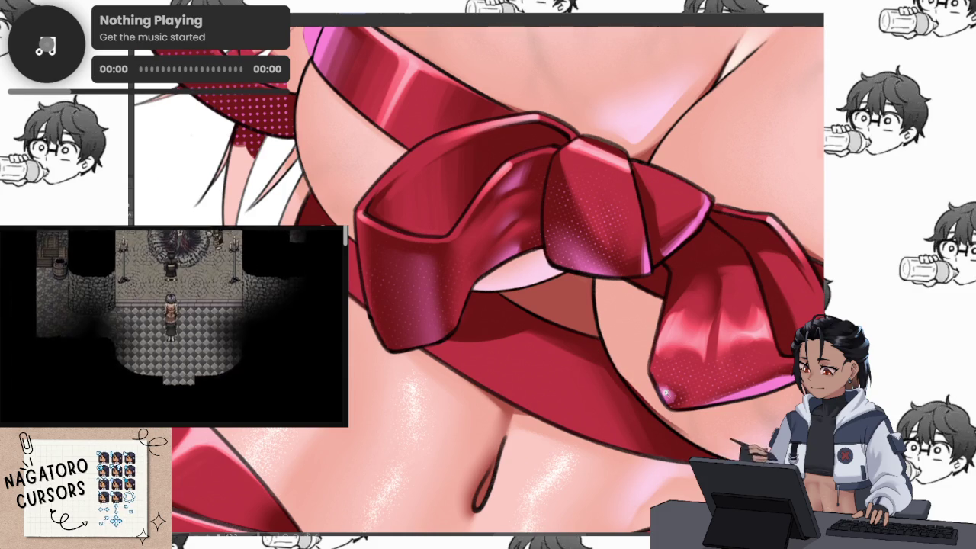
scroll(607, 356, "up", 1)
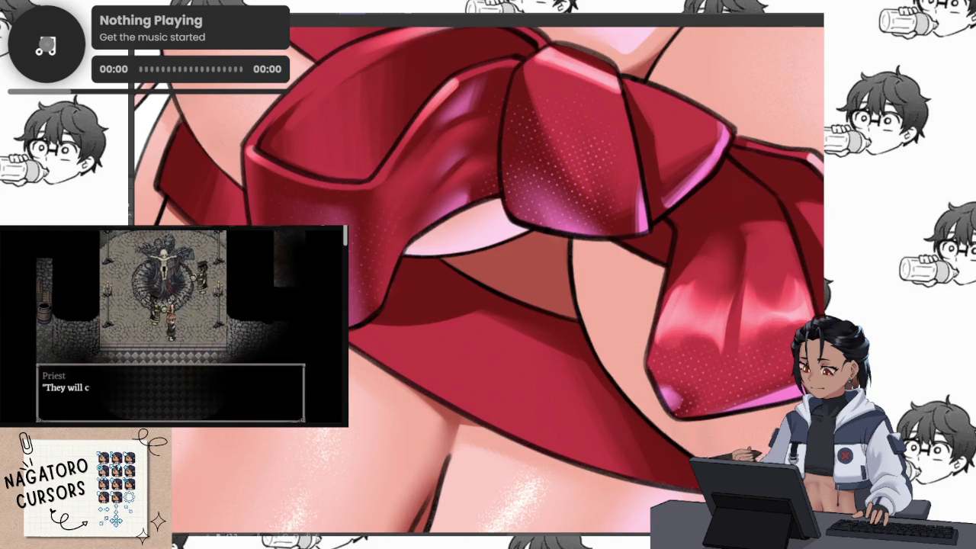
scroll(751, 425, "down", 1)
scroll(751, 425, "down", 1)
left_click_drag(751, 425, 745, 372)
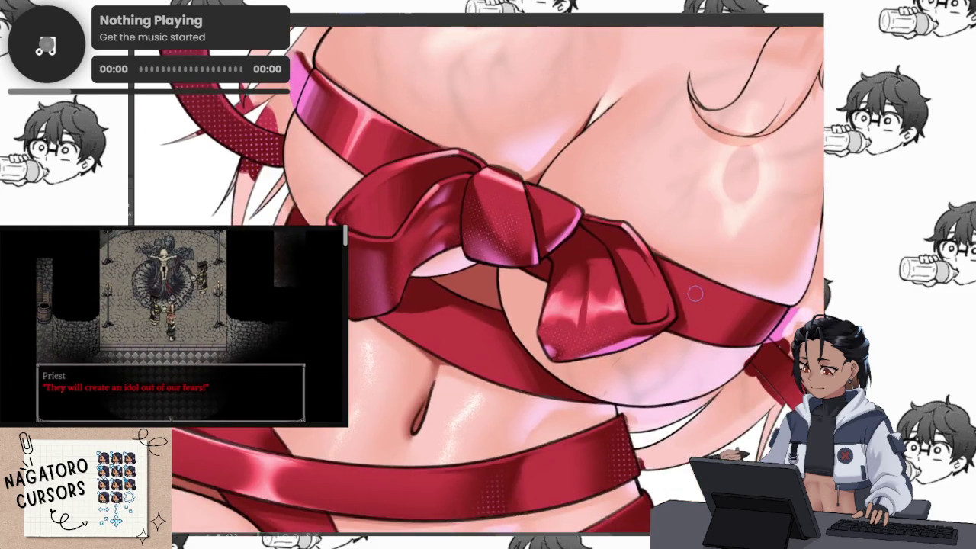
scroll(697, 303, "up", 1)
scroll(696, 304, "down", 1)
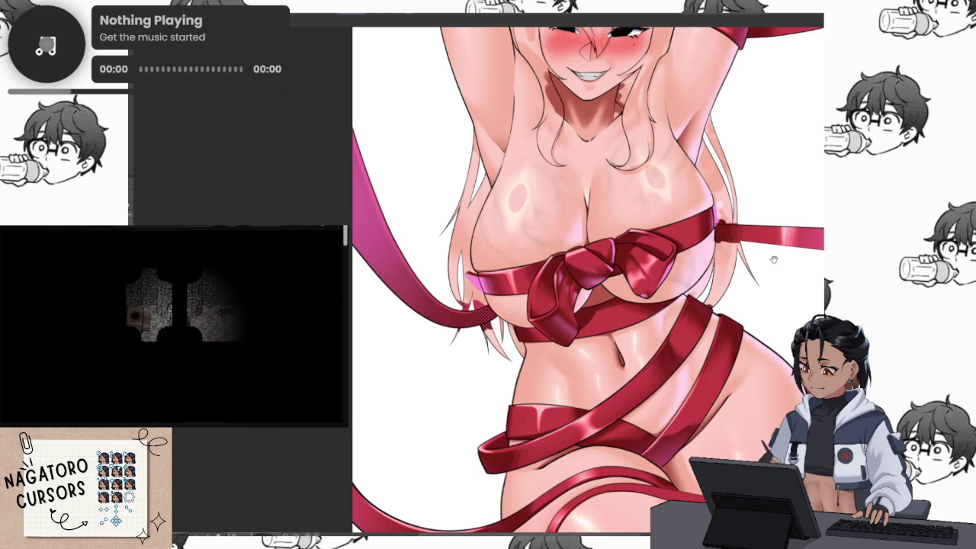
left_click_drag(777, 141, 686, 250)
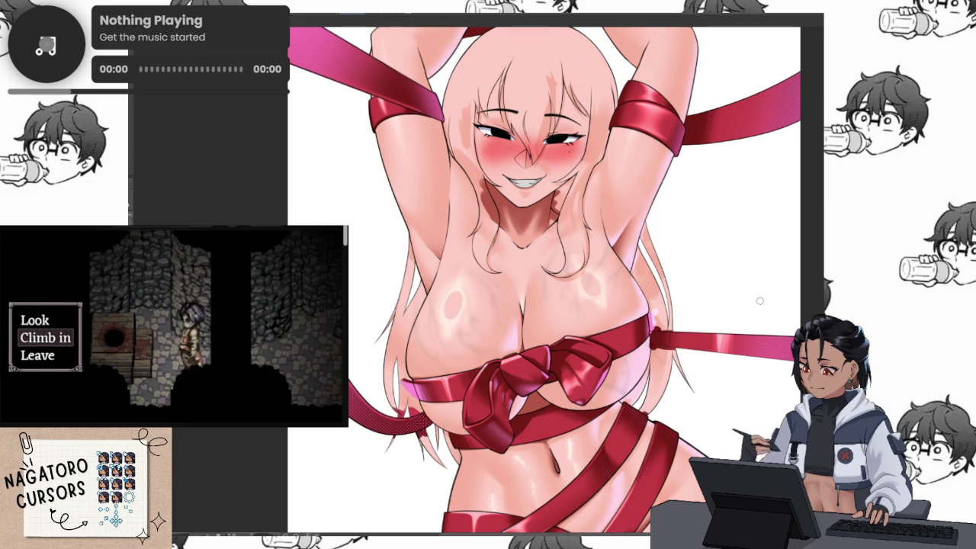
key("ctrl+minus")
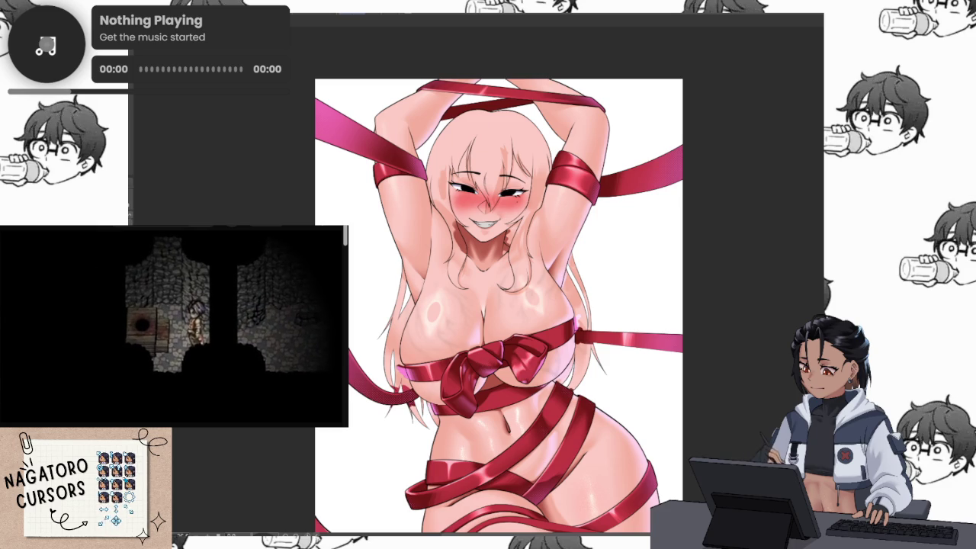
Switch the hair from pink to black and pause the game walkthrough video.
mouse_move(747, 412)
left_mouse_down()
mouse_move(747, 236)
mouse_move(739, 439)
left_mouse_up()
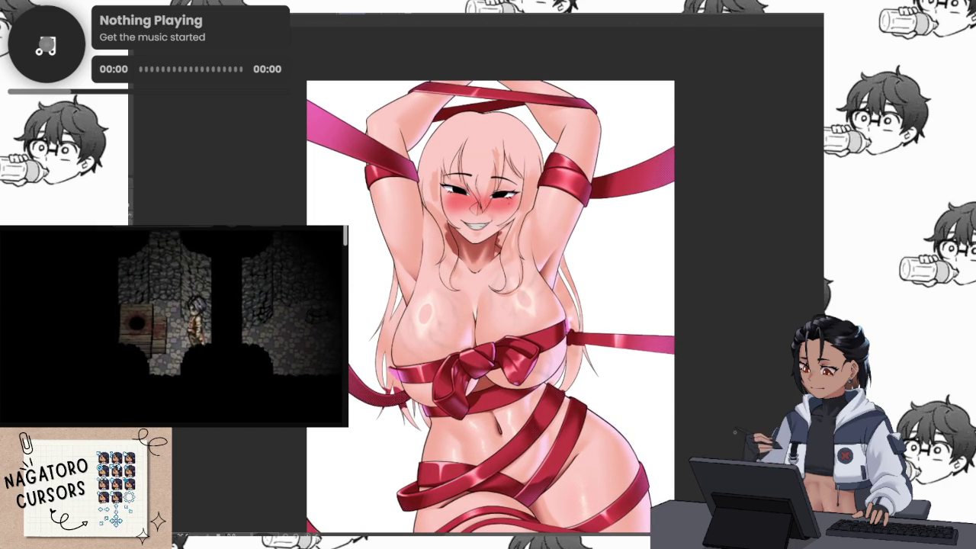
key("ctrl+y")
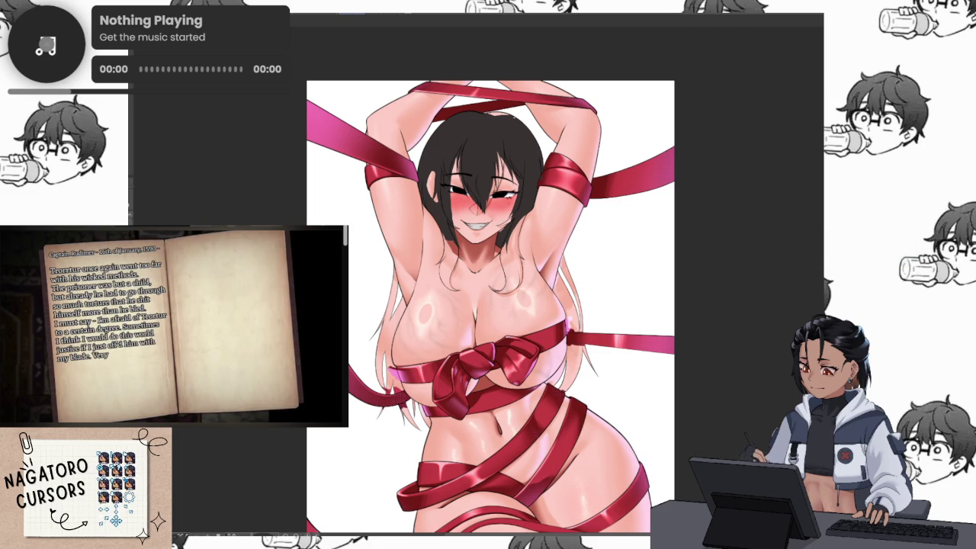
left_click(117, 354)
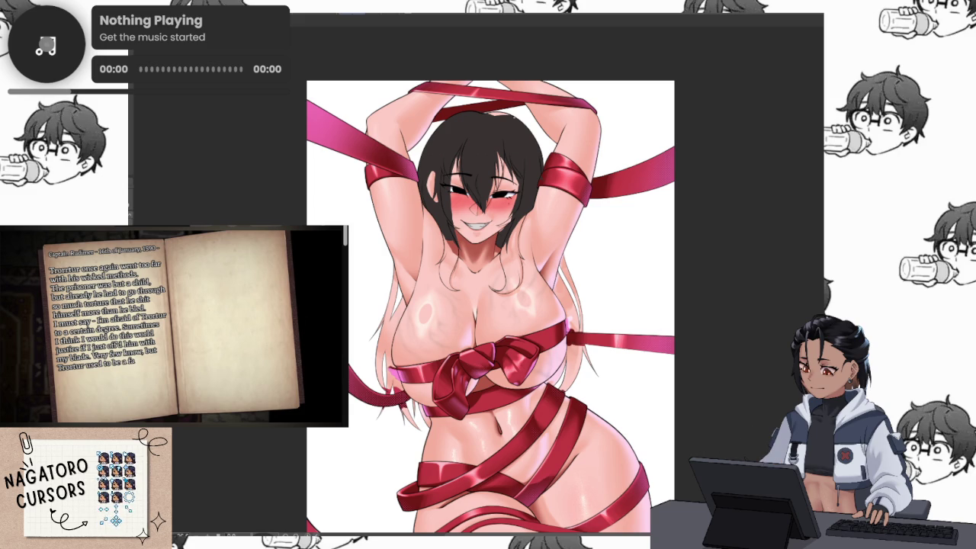
left_click(174, 345)
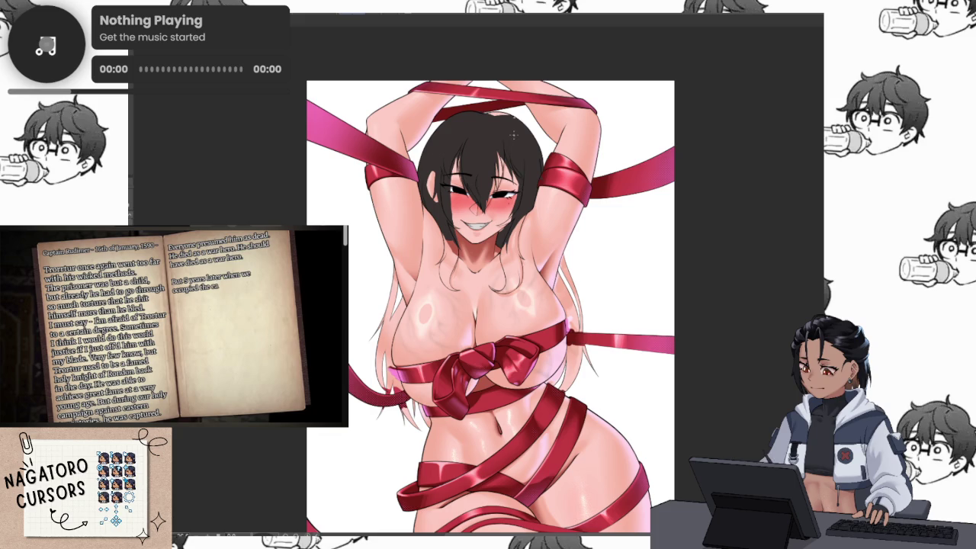
mouse_move(513, 134)
left_mouse_down()
mouse_move(586, 295)
mouse_move(746, 259)
left_mouse_up()
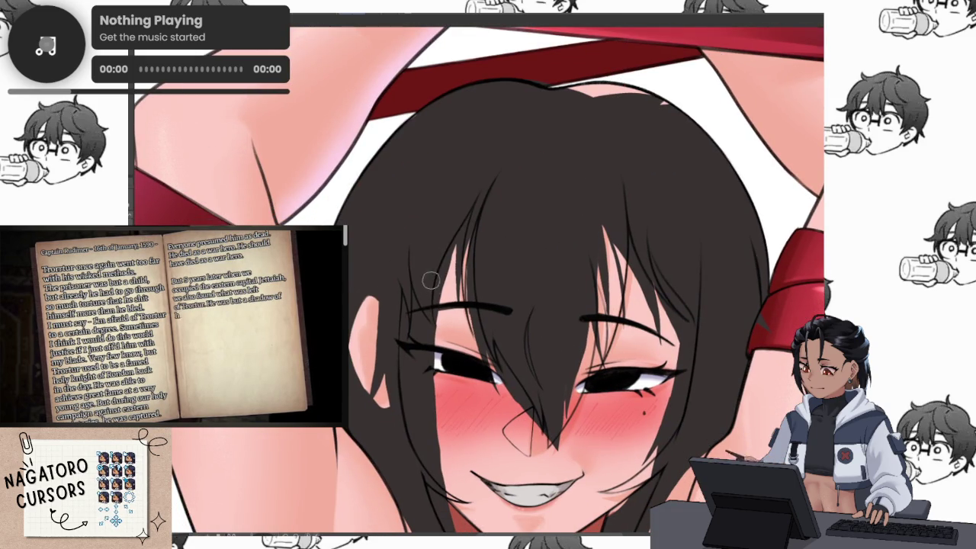
Paint dark hair strands over the left eye and refine strand gaps across the face.
mouse_move(410, 289)
left_mouse_down()
mouse_move(427, 355)
mouse_move(438, 263)
mouse_move(480, 366)
left_mouse_up()
mouse_move(473, 313)
left_mouse_down()
mouse_move(534, 435)
mouse_move(560, 446)
left_mouse_up()
mouse_move(646, 297)
left_mouse_down()
mouse_move(637, 244)
mouse_move(686, 336)
left_mouse_up()
scroll(634, 462, "down", 1)
scroll(634, 462, "down", 2)
scroll(602, 373, "up", 4)
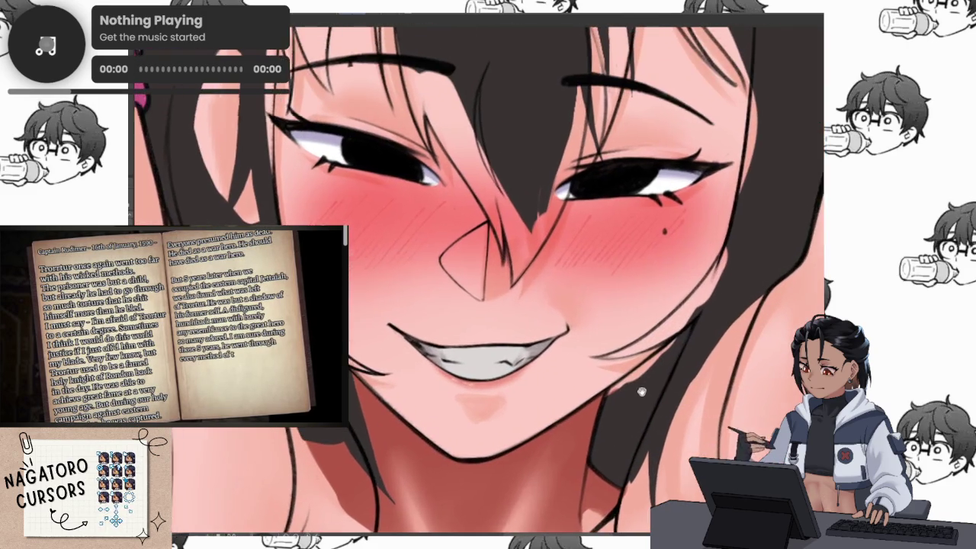
scroll(642, 390, "up", 1)
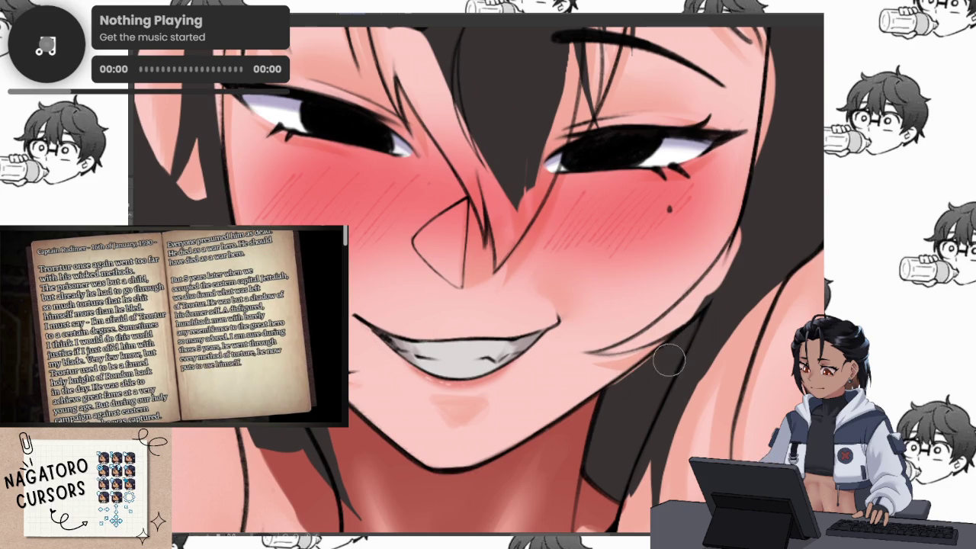
scroll(652, 356, "down", 2)
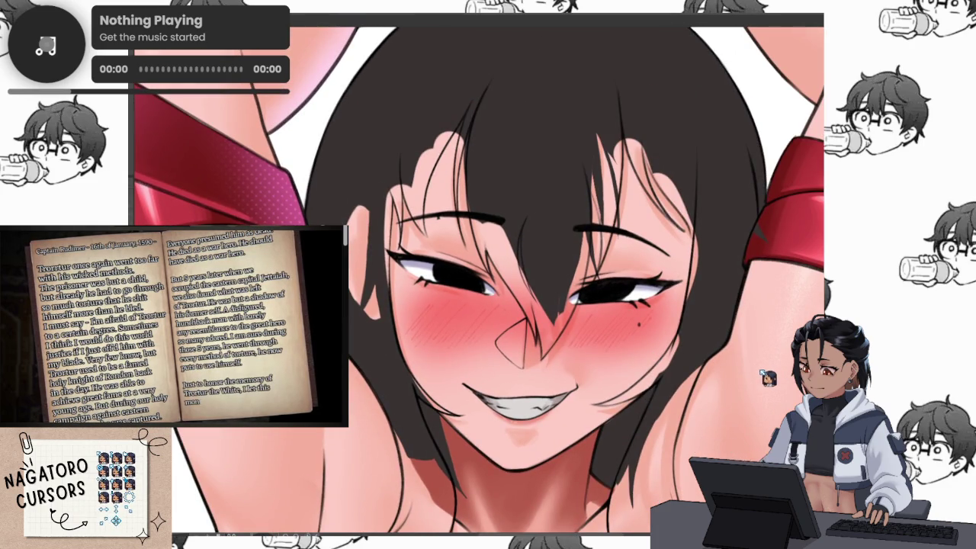
Make the hair solid black and trace a thin line along the hair edge.
key("ctrl+z")
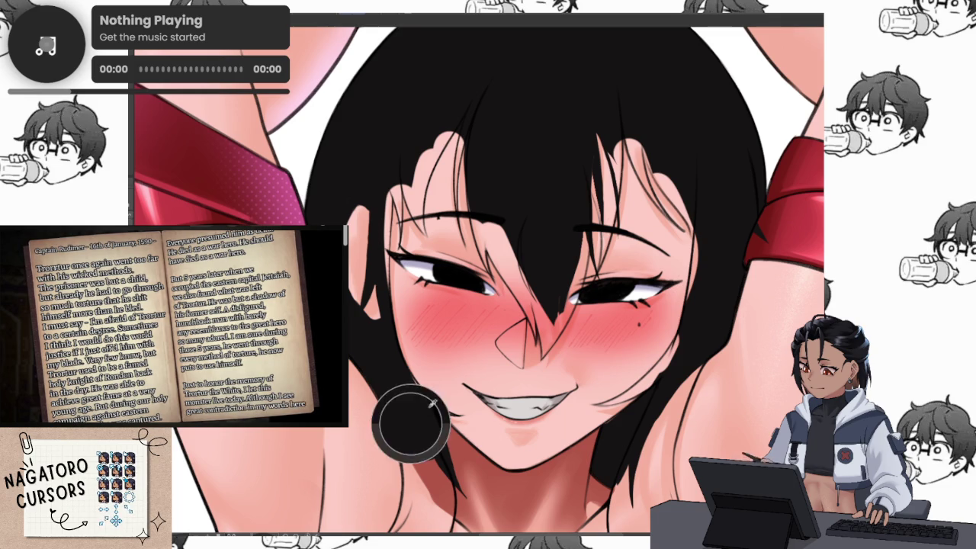
scroll(543, 442, "up", 2)
scroll(561, 384, "up", 2)
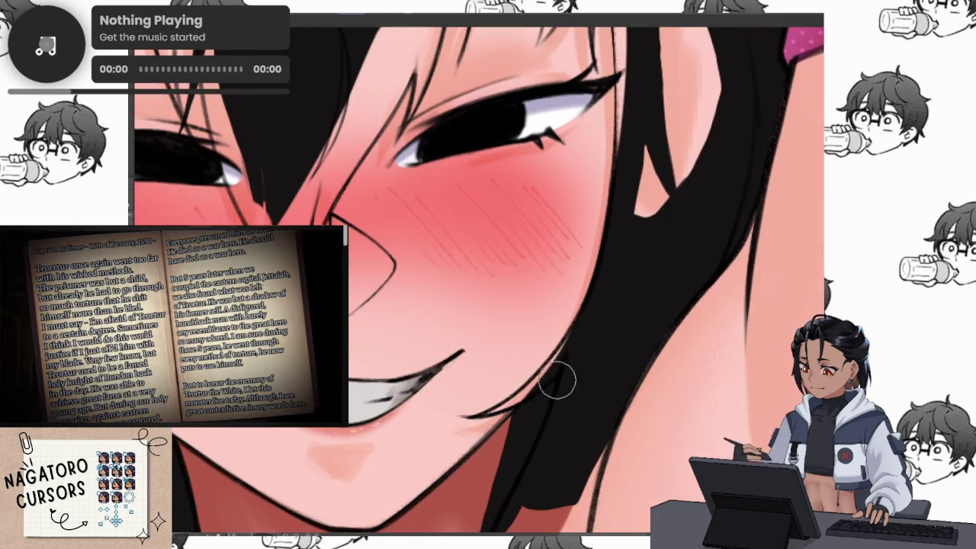
scroll(577, 338, "up", 2)
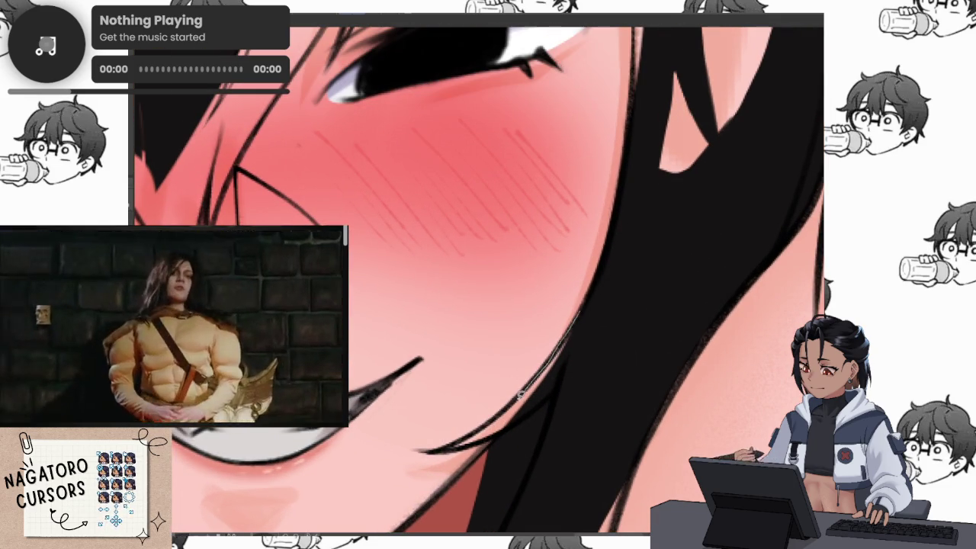
left_click_drag(446, 450, 537, 387)
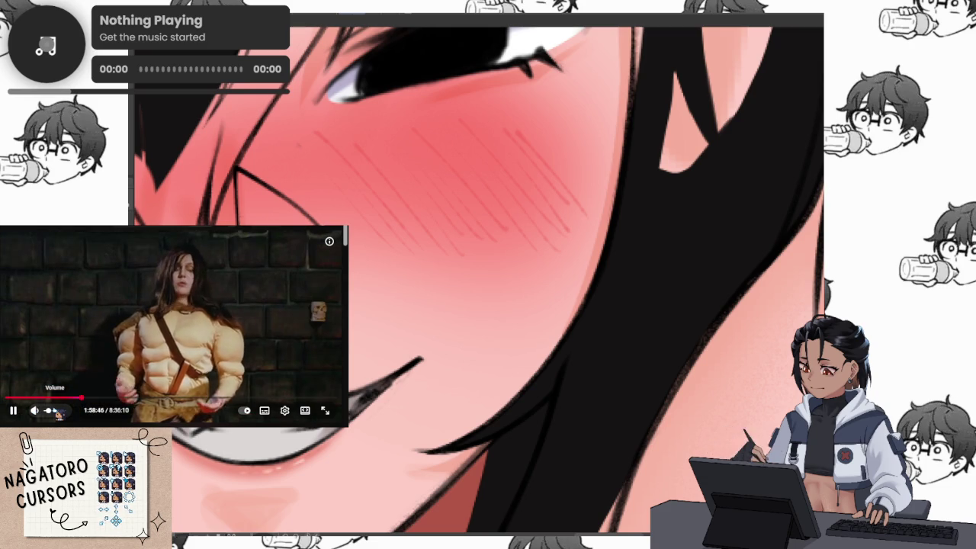
Extend black hair strands down the right side past the neck and over the shoulder.
scroll(553, 393, "down", 3)
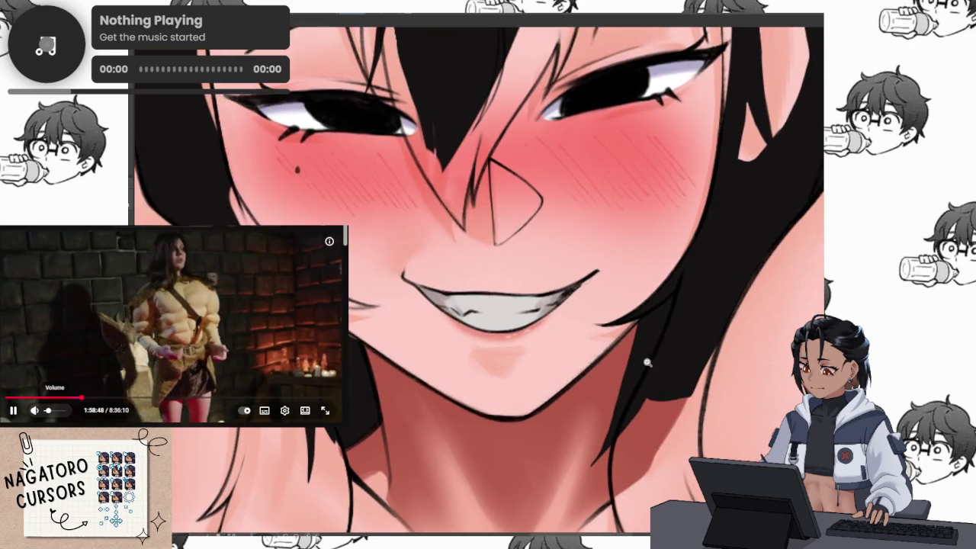
scroll(668, 355, "up", 3)
mouse_move(623, 311)
left_mouse_down()
mouse_move(686, 272)
mouse_move(690, 415)
mouse_move(550, 335)
mouse_move(632, 427)
left_mouse_up()
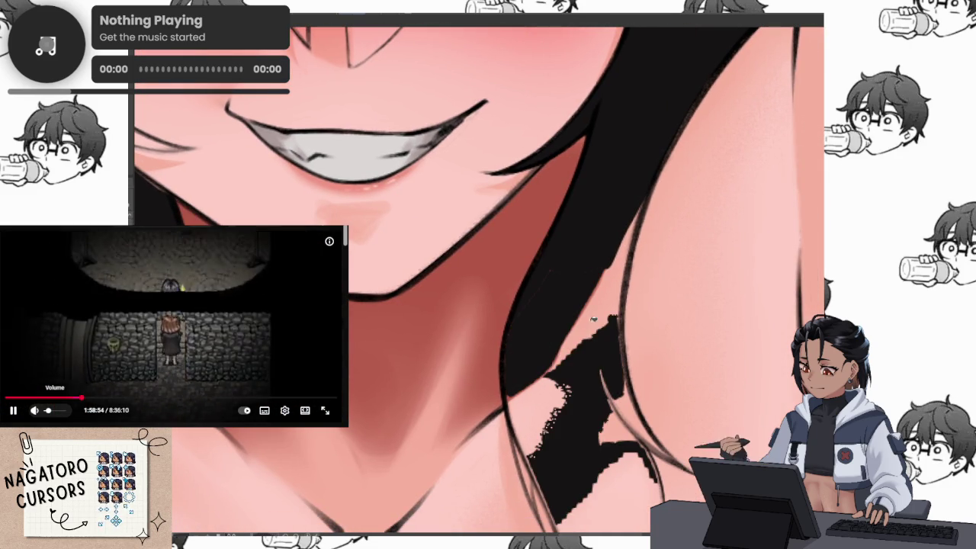
left_click_drag(579, 359, 602, 244)
scroll(610, 352, "down", 2)
left_click_drag(611, 352, 617, 275)
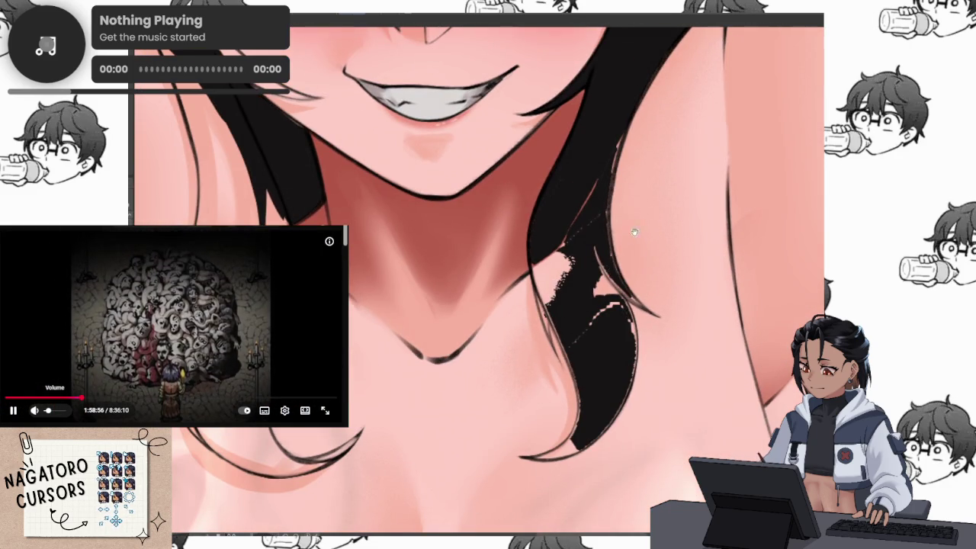
scroll(610, 305, "up", 5)
mouse_move(594, 206)
left_mouse_down()
mouse_move(611, 293)
mouse_move(589, 206)
left_mouse_up()
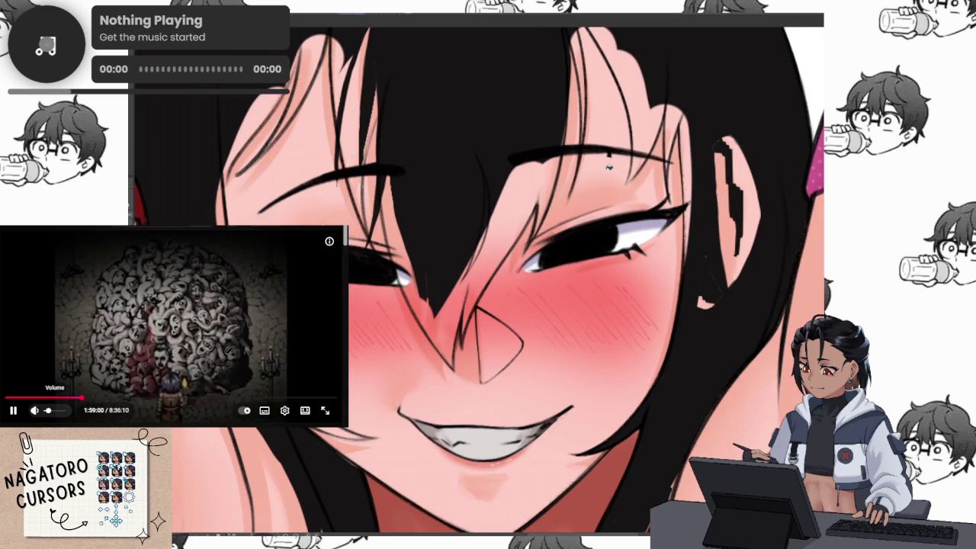
scroll(608, 166, "up", 3)
Lasso-fill the pink hair area beside the ear and the ear tip black.
scroll(579, 305, "up", 3)
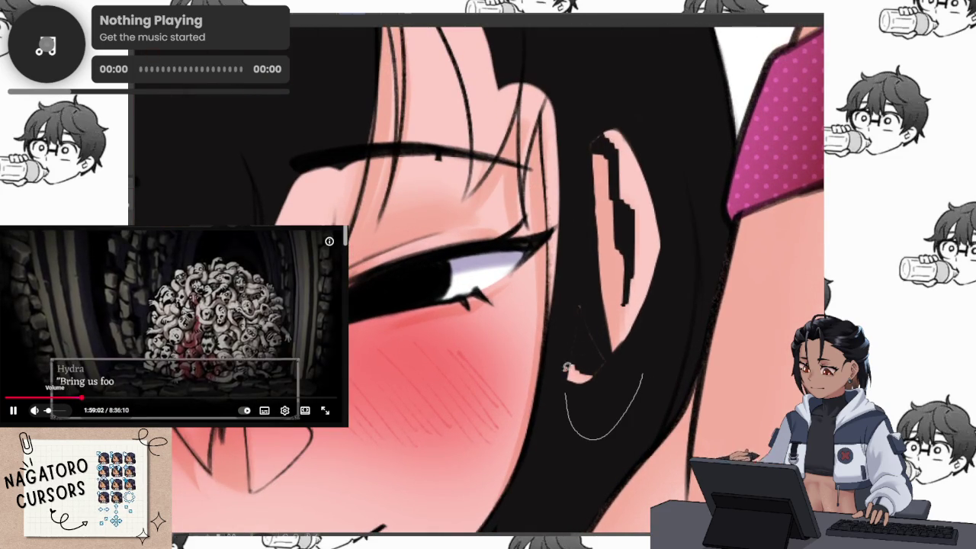
left_click_drag(567, 88, 584, 127)
left_click_drag(590, 170, 591, 372)
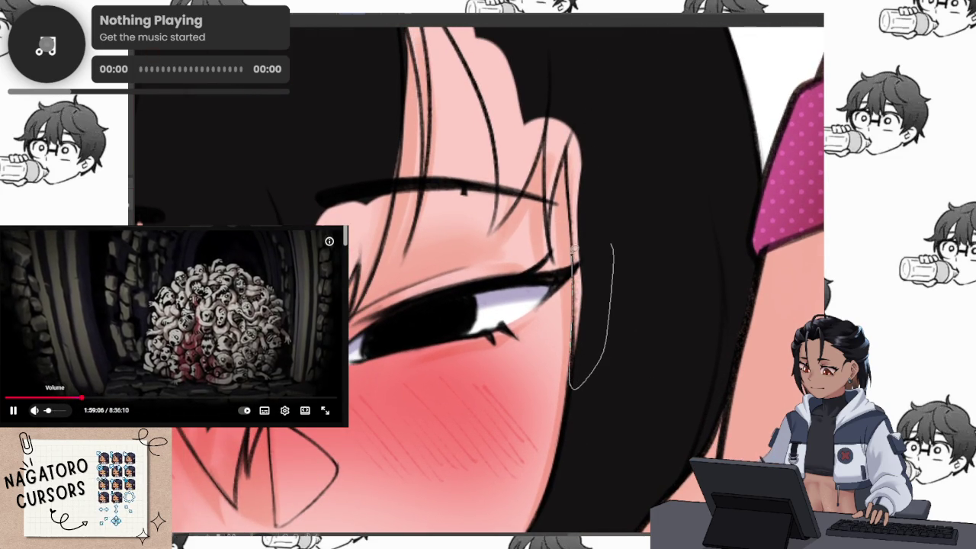
left_click_drag(576, 124, 603, 138)
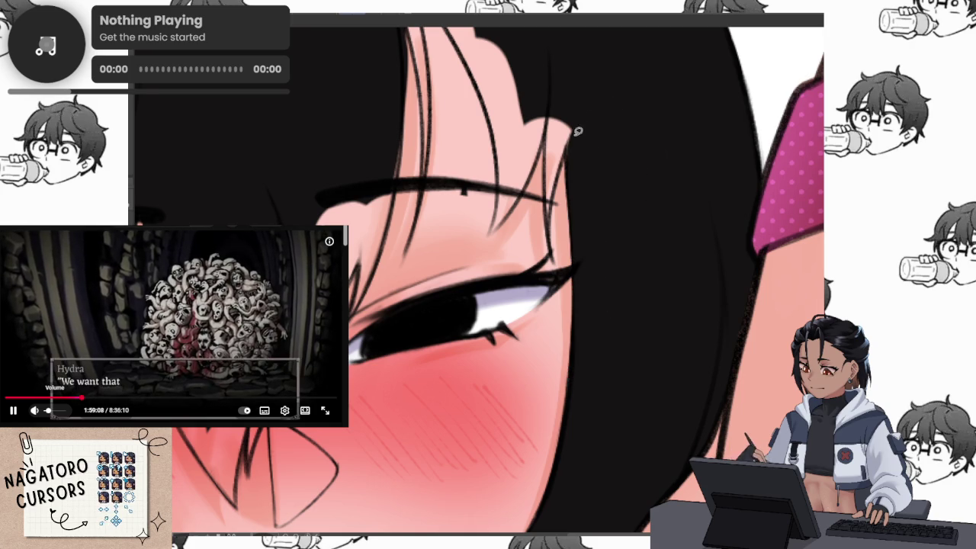
scroll(577, 125, "up", 2)
scroll(586, 208, "up", 2)
scroll(586, 208, "up", 1)
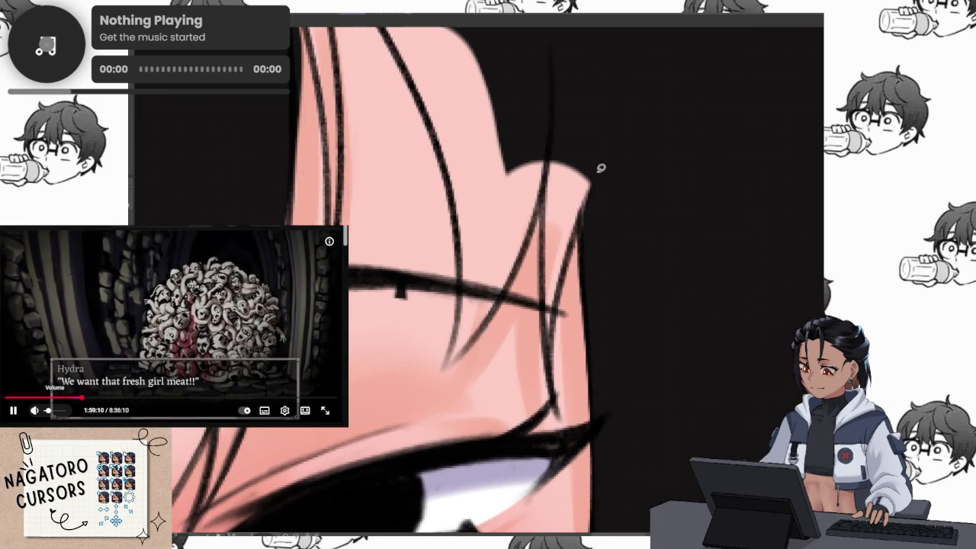
left_click_drag(565, 269, 558, 135)
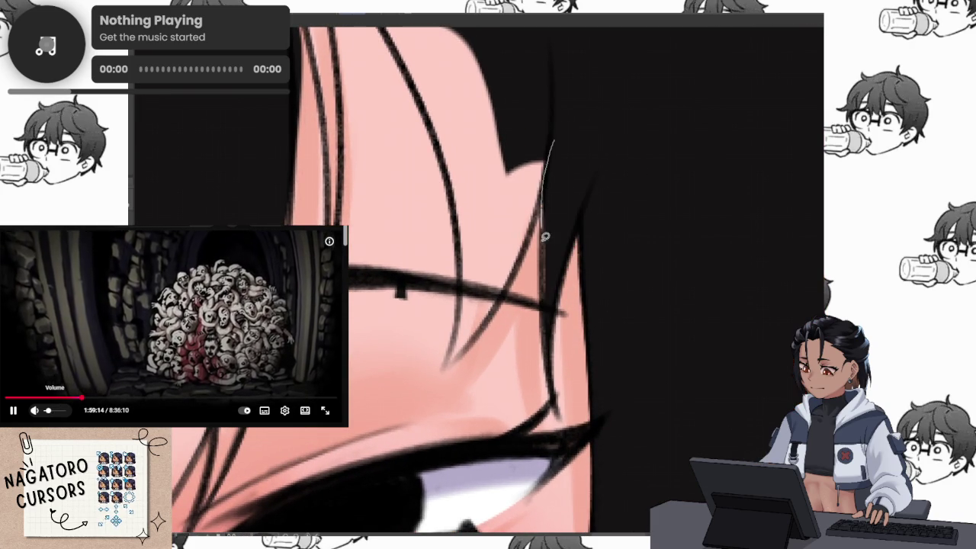
mouse_move(577, 175)
left_mouse_down()
mouse_move(593, 189)
mouse_move(564, 261)
left_mouse_up()
left_click_drag(529, 177, 585, 122)
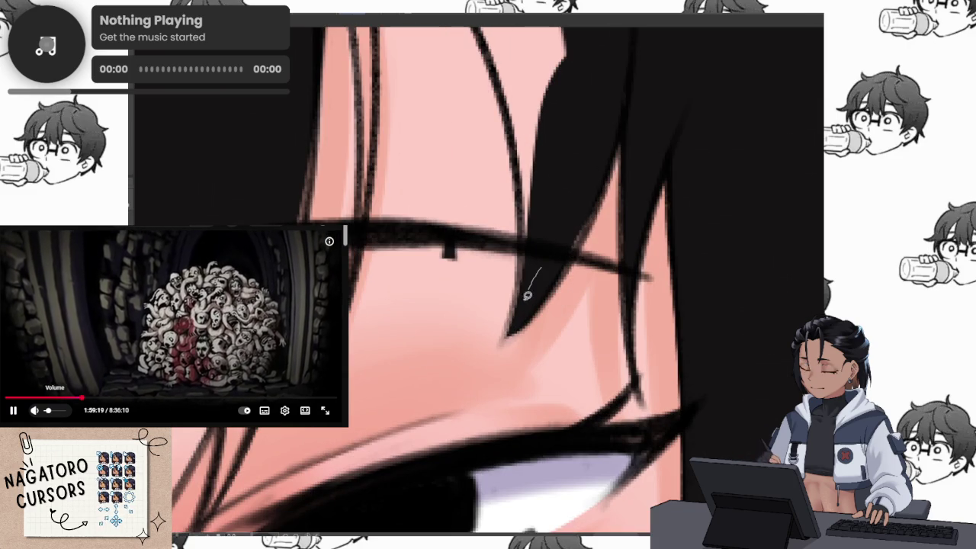
Fill a new strand and the pink slivers between strands near the ear tip black.
mouse_move(542, 266)
left_mouse_down()
mouse_move(526, 320)
mouse_move(602, 194)
left_mouse_up()
left_click_drag(584, 232, 587, 218)
scroll(587, 218, "down", 3)
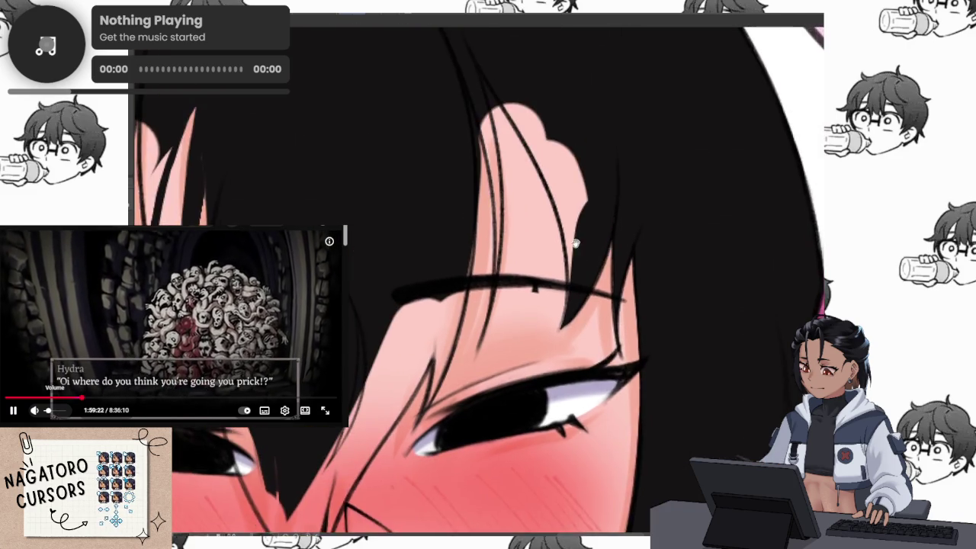
scroll(588, 218, "down", 2)
scroll(563, 217, "up", 2)
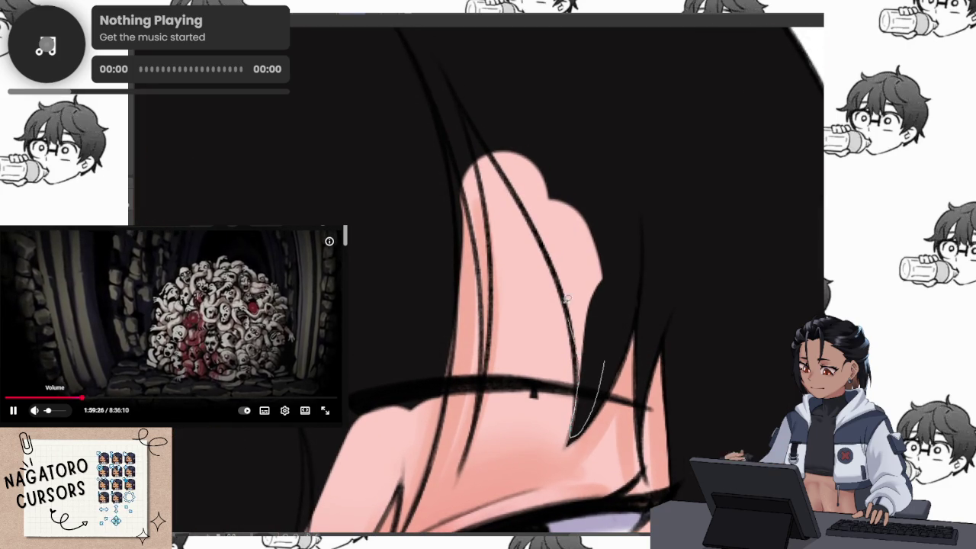
left_click_drag(570, 311, 595, 171)
left_click_drag(601, 215, 595, 355)
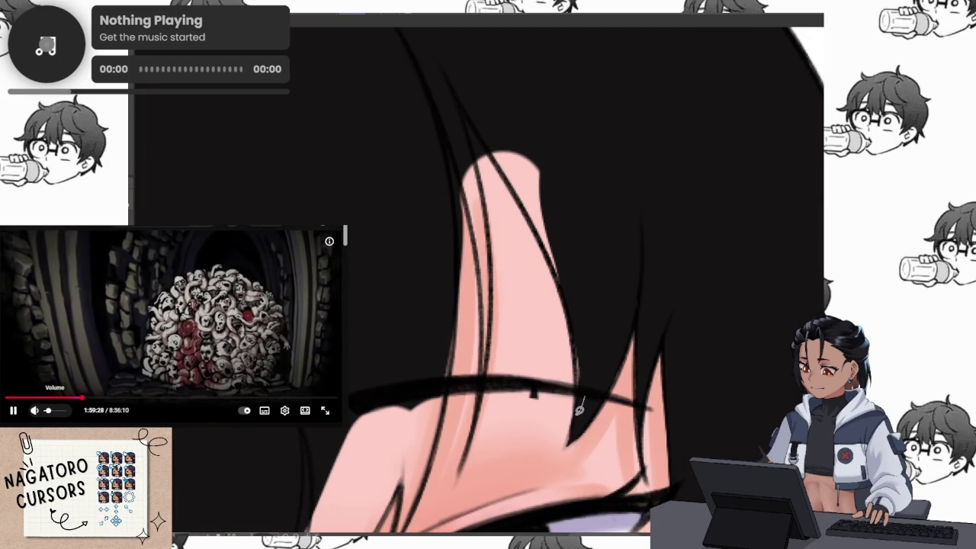
left_click_drag(563, 191, 587, 230)
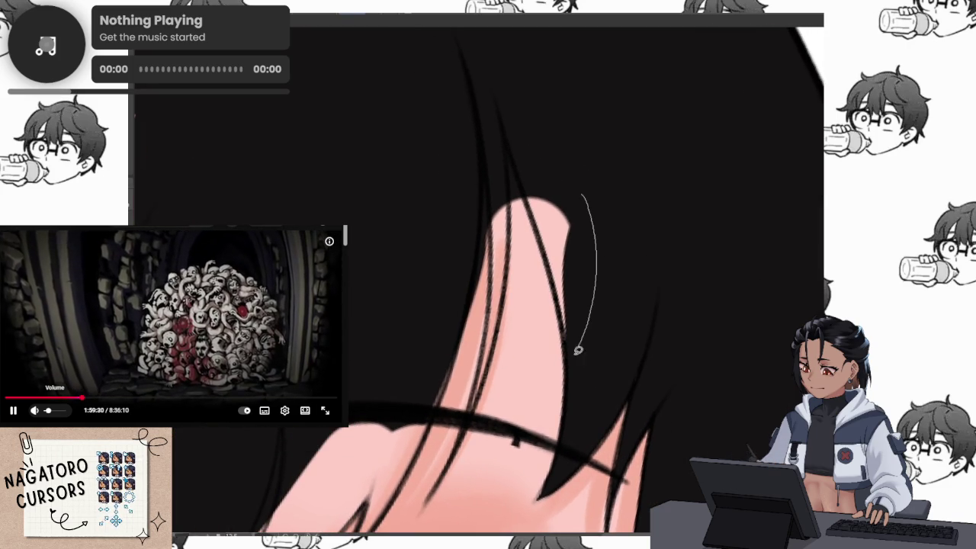
left_click_drag(531, 206, 534, 200)
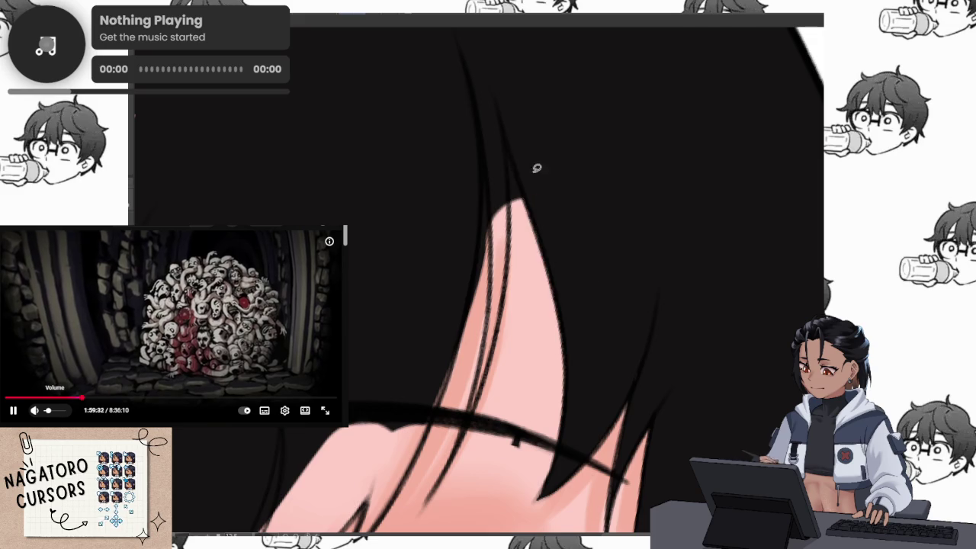
left_click_drag(549, 157, 536, 284)
Trace a lighter strip and add dark strands along the hair edge.
left_click_drag(531, 235, 551, 299)
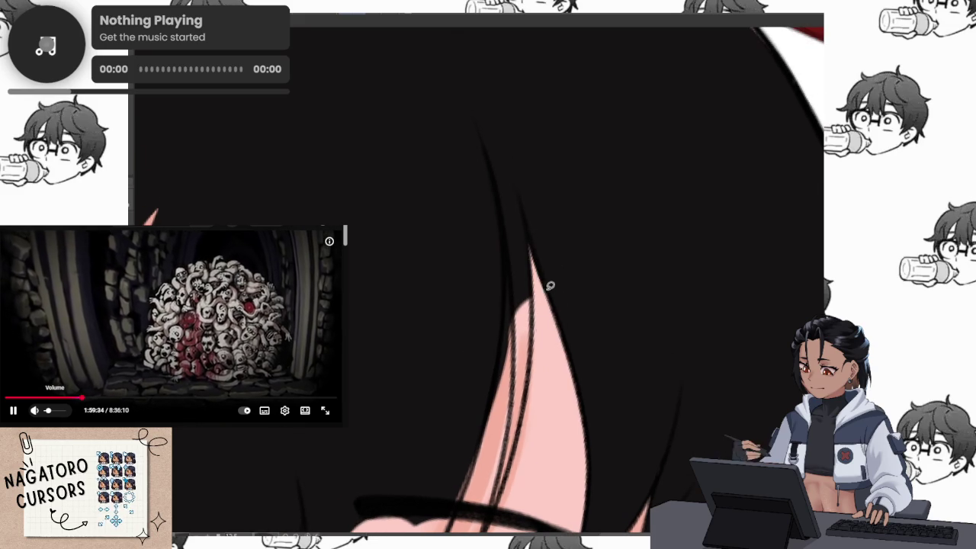
mouse_move(534, 232)
left_mouse_down()
mouse_move(540, 252)
mouse_move(516, 188)
left_mouse_up()
scroll(545, 306, "down", 2)
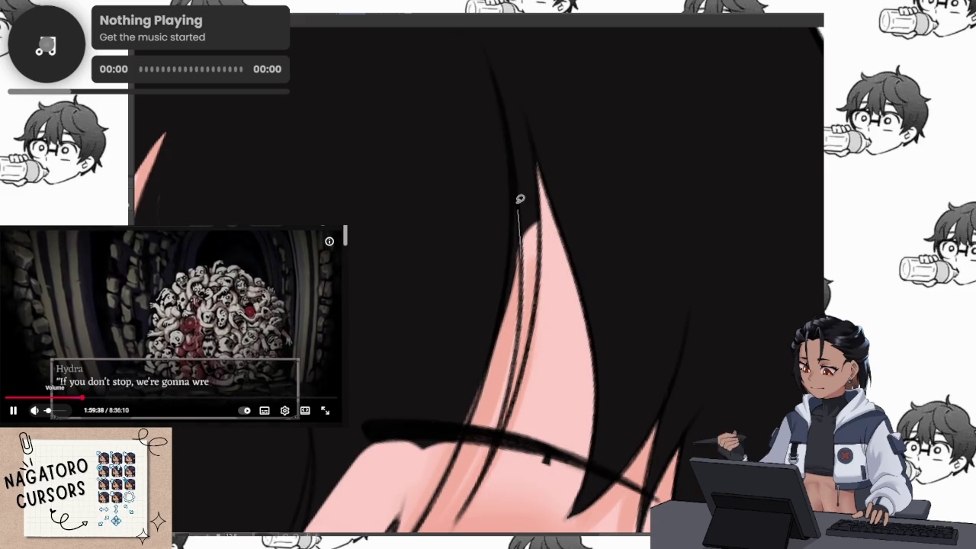
left_click_drag(508, 352, 512, 183)
scroll(510, 203, "up", 2)
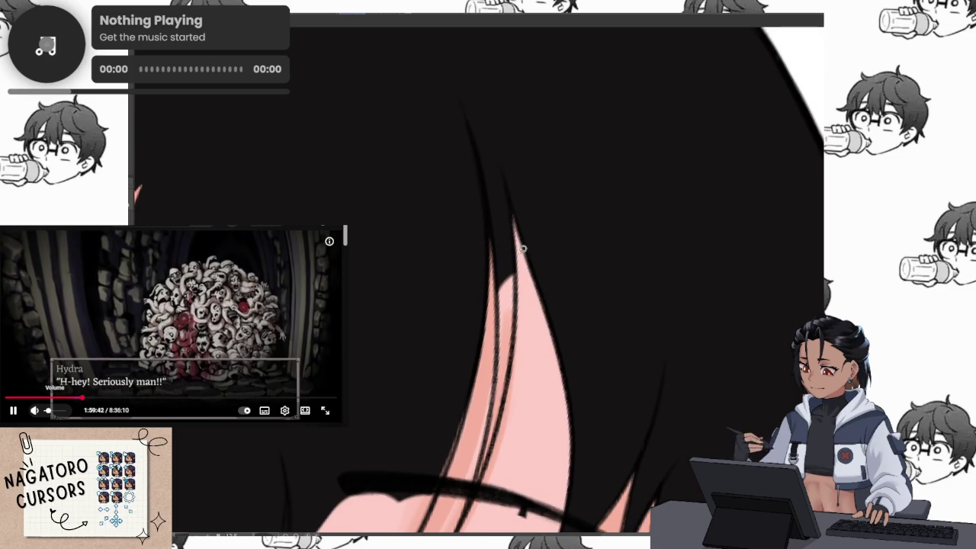
left_click_drag(511, 295, 509, 338)
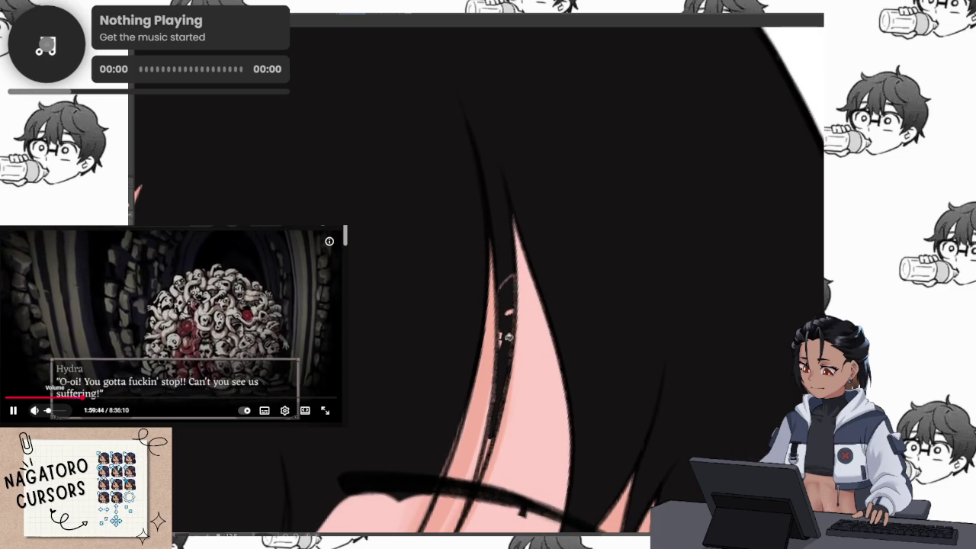
scroll(512, 266, "up", 2)
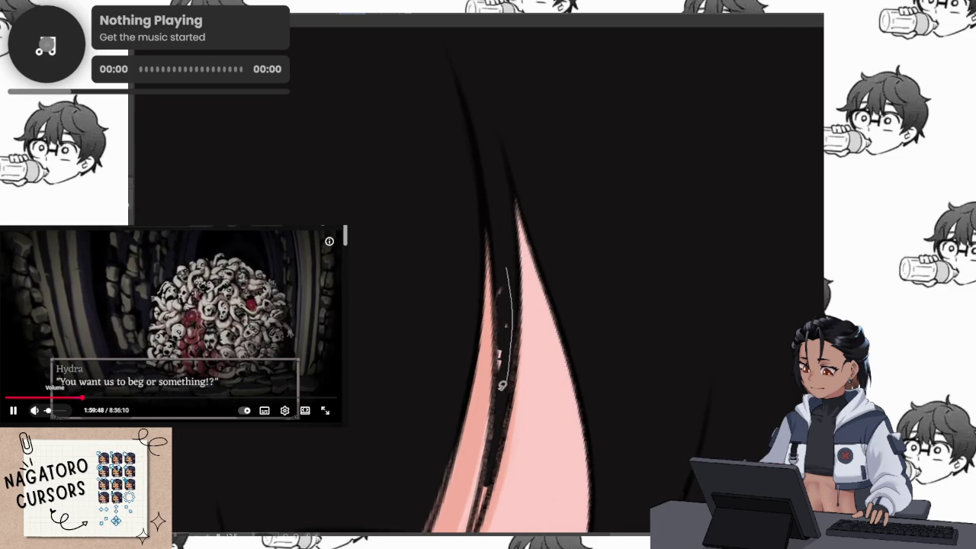
left_click_drag(500, 279, 501, 276)
scroll(510, 251, "up", 2)
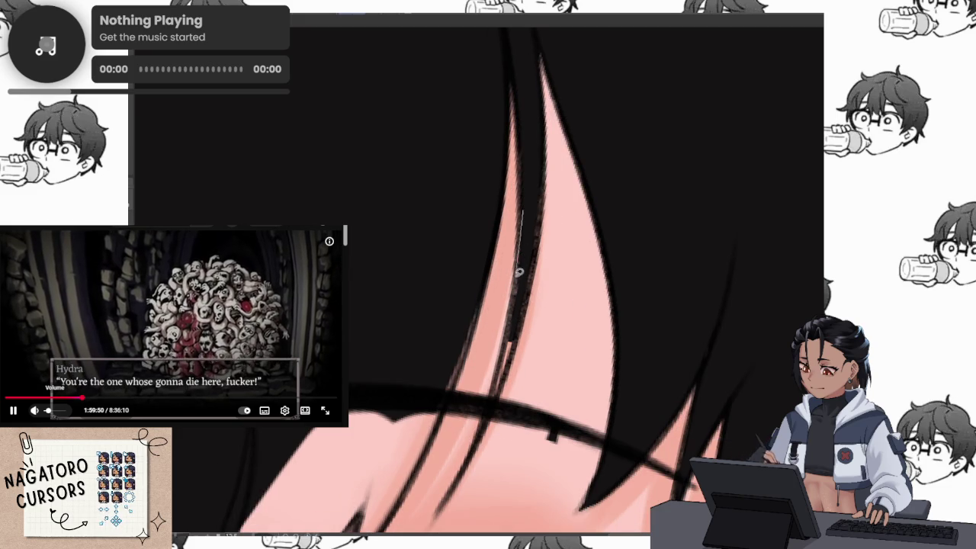
left_click_drag(495, 395, 543, 136)
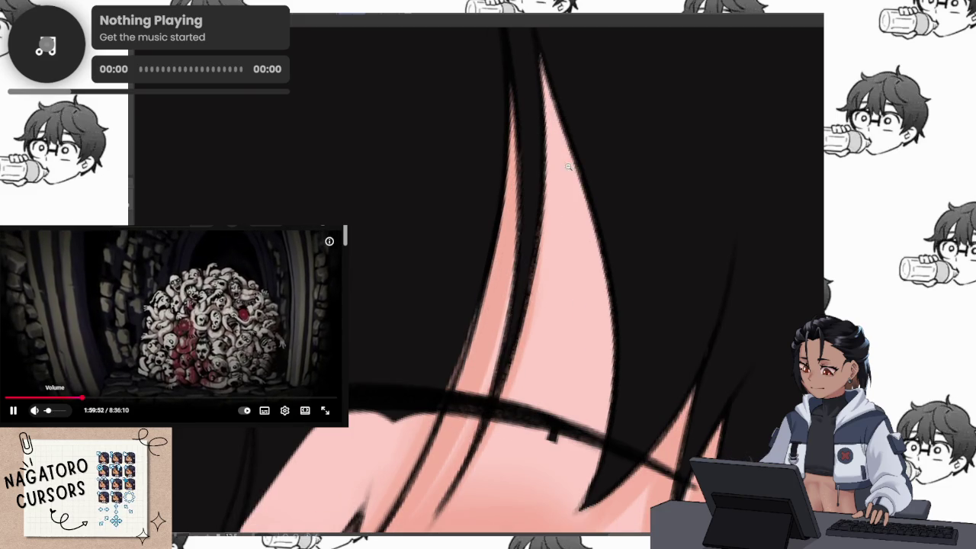
scroll(522, 264, "down", 2)
scroll(522, 265, "up", 1)
scroll(522, 264, "up", 1)
Fill dark hair strands near the eyebrow, above the eye and along the cheek.
left_click_drag(512, 253, 530, 228)
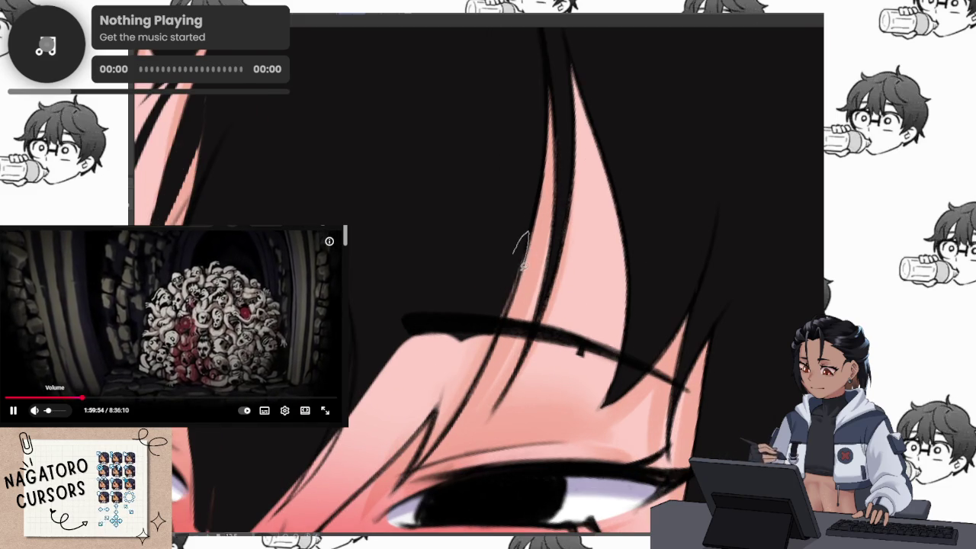
left_click_drag(457, 370, 543, 230)
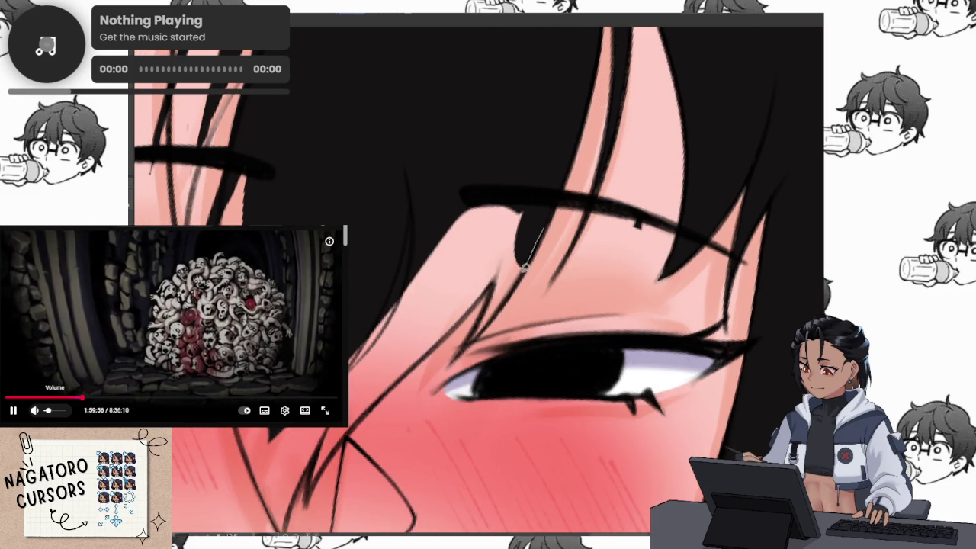
mouse_move(489, 298)
left_mouse_down()
mouse_move(523, 190)
mouse_move(575, 162)
left_mouse_up()
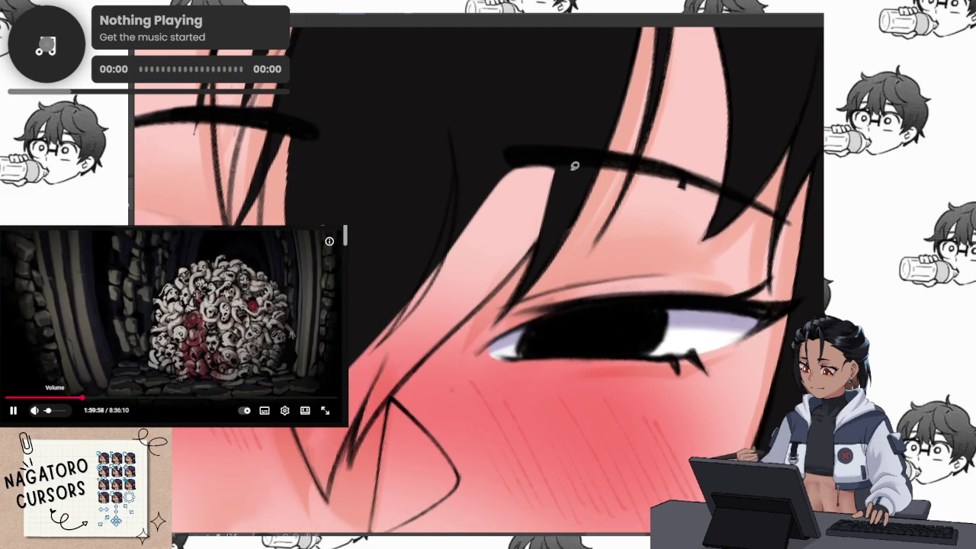
left_click_drag(355, 446, 358, 442)
mouse_move(477, 218)
left_mouse_down()
mouse_move(468, 259)
mouse_move(472, 175)
mouse_move(442, 302)
mouse_move(466, 263)
left_mouse_up()
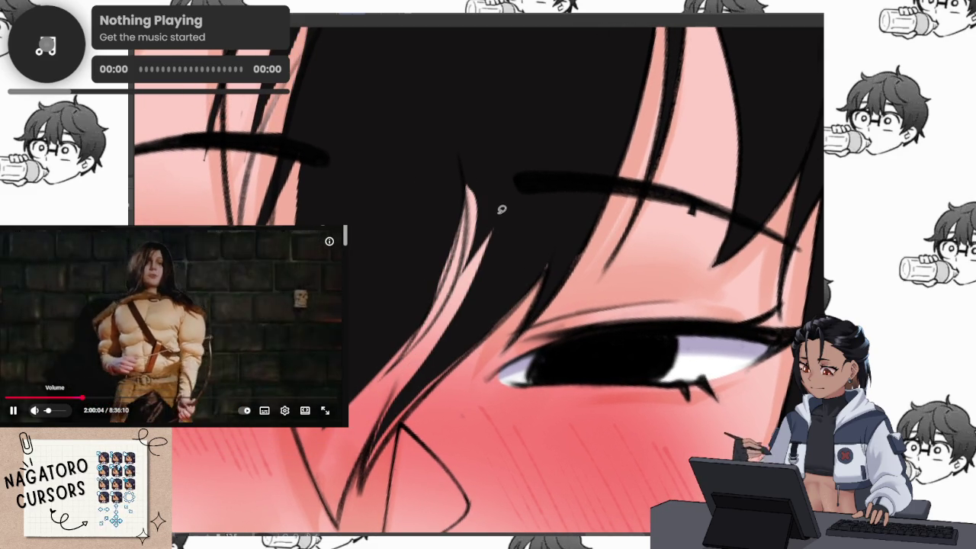
scroll(484, 186, "up", 2)
scroll(462, 163, "up", 1)
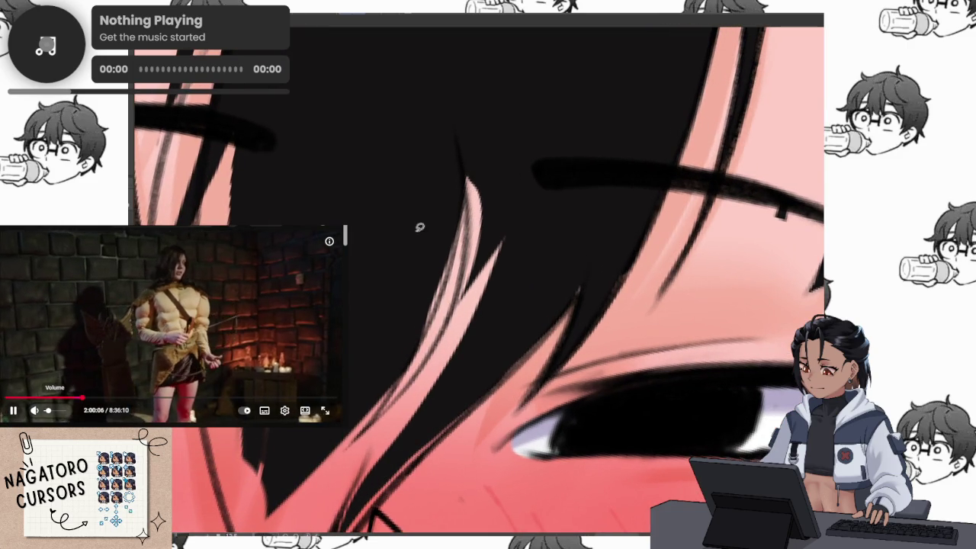
Darken the pink strands beside the eye with black fills.
mouse_move(462, 176)
left_mouse_down()
mouse_move(445, 282)
mouse_move(355, 375)
mouse_move(451, 232)
left_mouse_up()
scroll(486, 259, "up", 2)
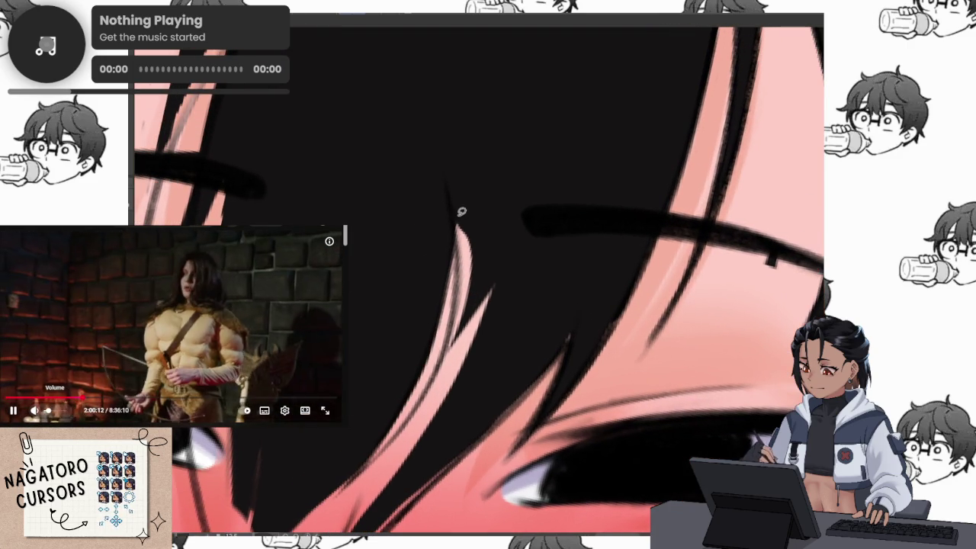
left_click_drag(430, 430, 494, 215)
scroll(504, 206, "down", 4)
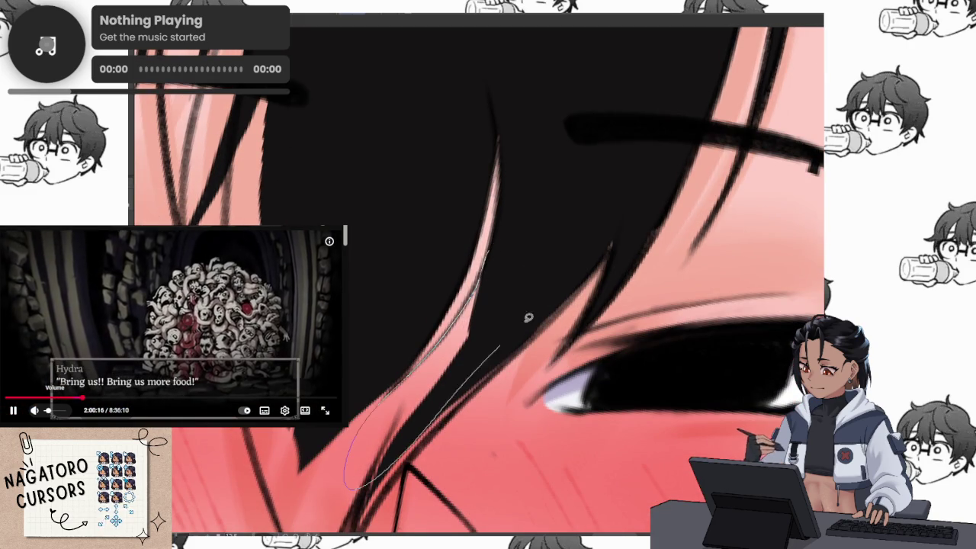
left_click_drag(362, 480, 451, 324)
scroll(457, 260, "down", 3)
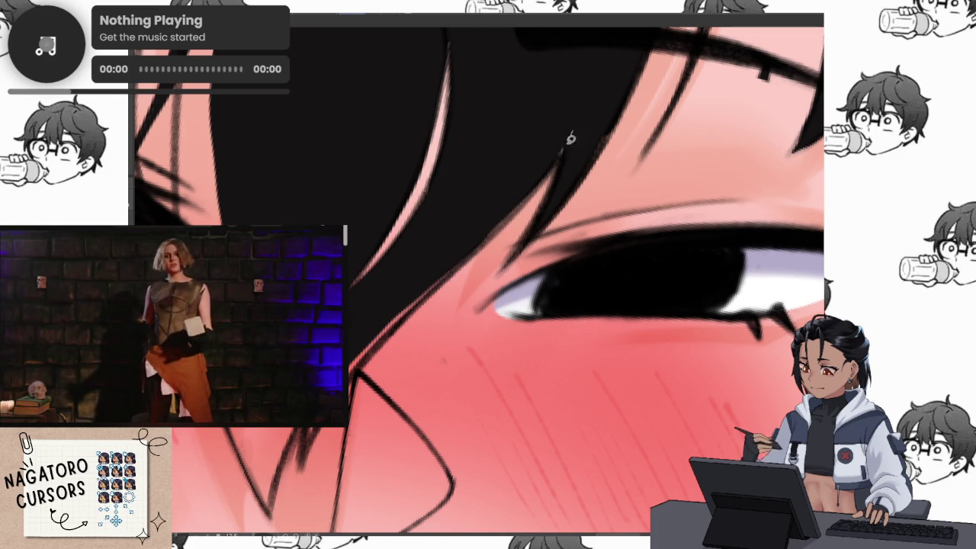
scroll(488, 220, "down", 2)
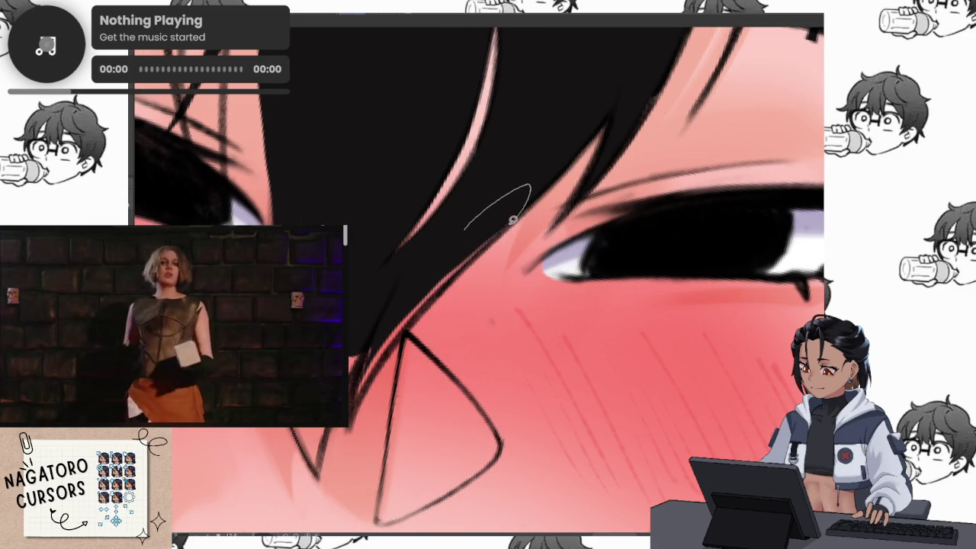
scroll(447, 272, "down", 3)
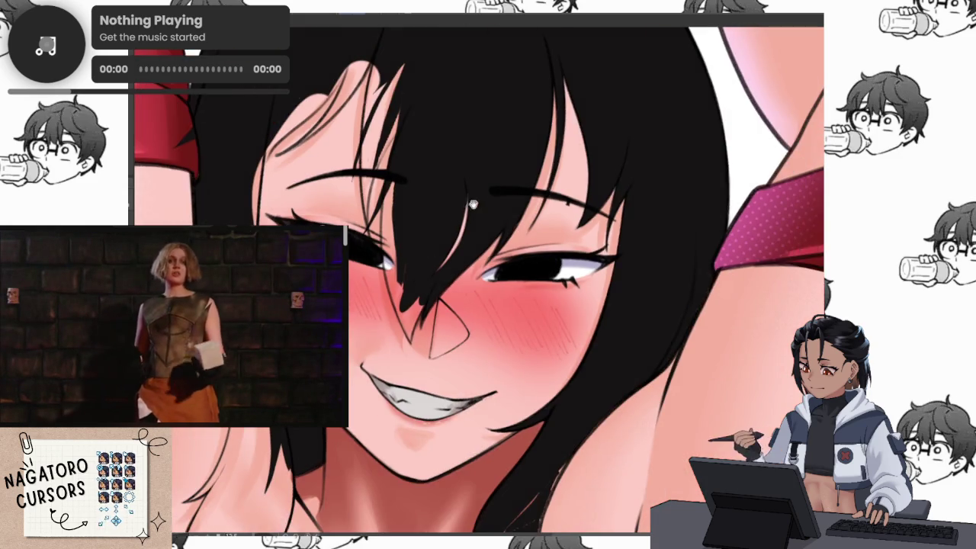
Cut a thin pink strand into the hair between the eyes.
scroll(443, 294, "up", 3)
left_click_drag(445, 283, 417, 347)
scroll(431, 305, "up", 2)
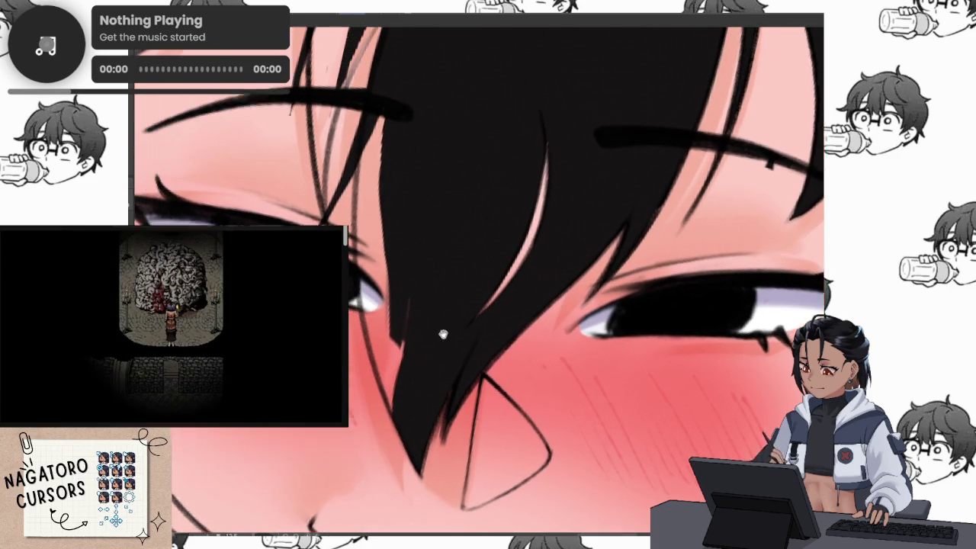
left_click_drag(436, 305, 424, 463)
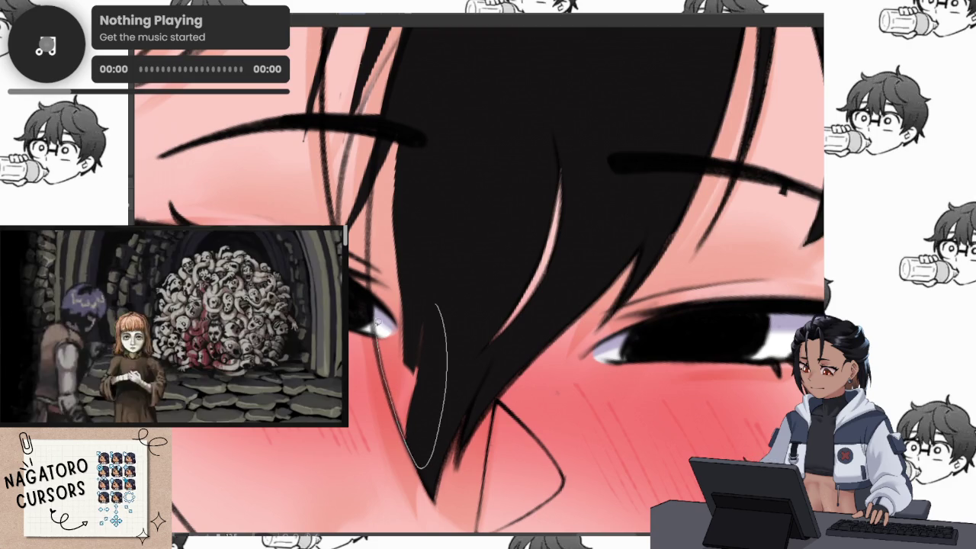
scroll(435, 279, "up", 2)
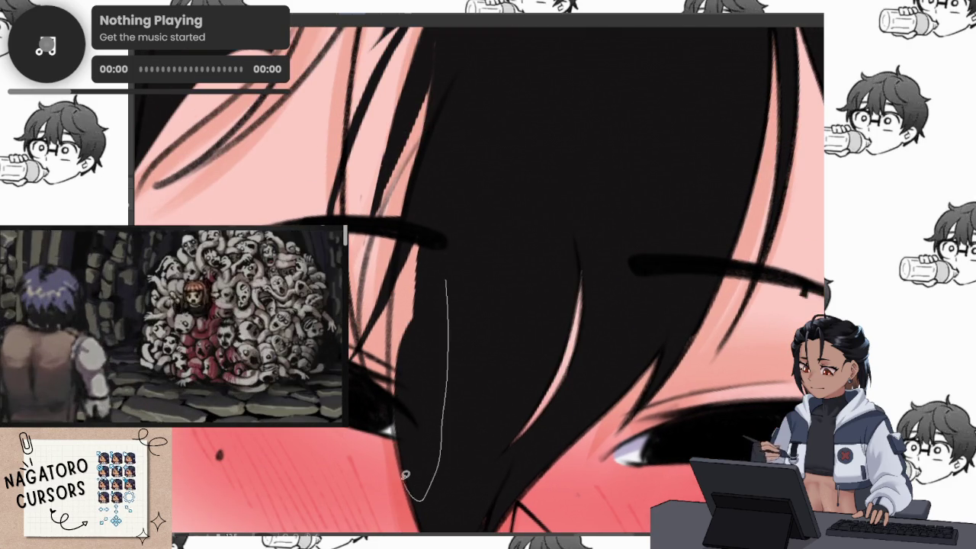
mouse_move(407, 479)
left_mouse_down()
mouse_move(434, 152)
mouse_move(464, 261)
left_mouse_up()
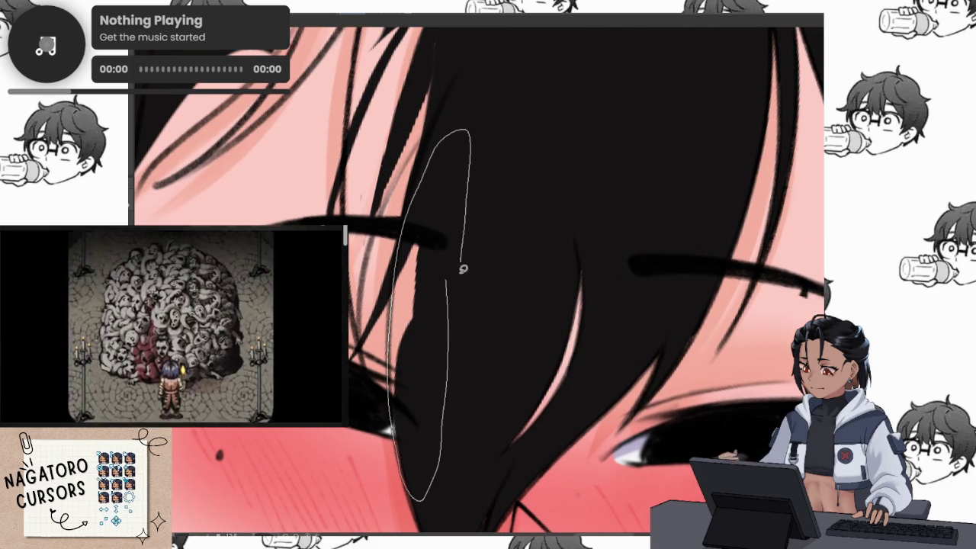
scroll(427, 276, "up", 2)
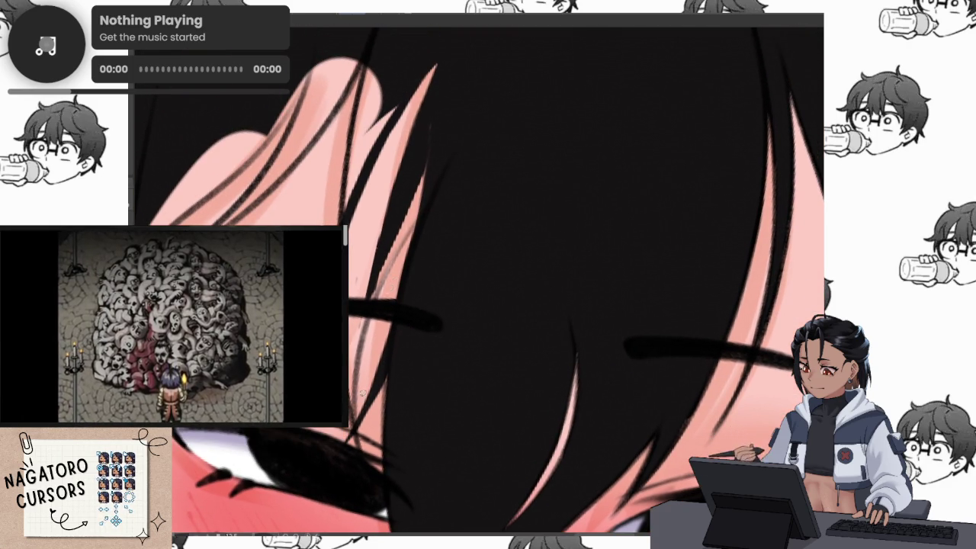
mouse_move(358, 479)
left_mouse_down()
mouse_move(451, 138)
mouse_move(455, 241)
mouse_move(503, 158)
mouse_move(352, 398)
mouse_move(413, 130)
mouse_move(457, 155)
left_mouse_up()
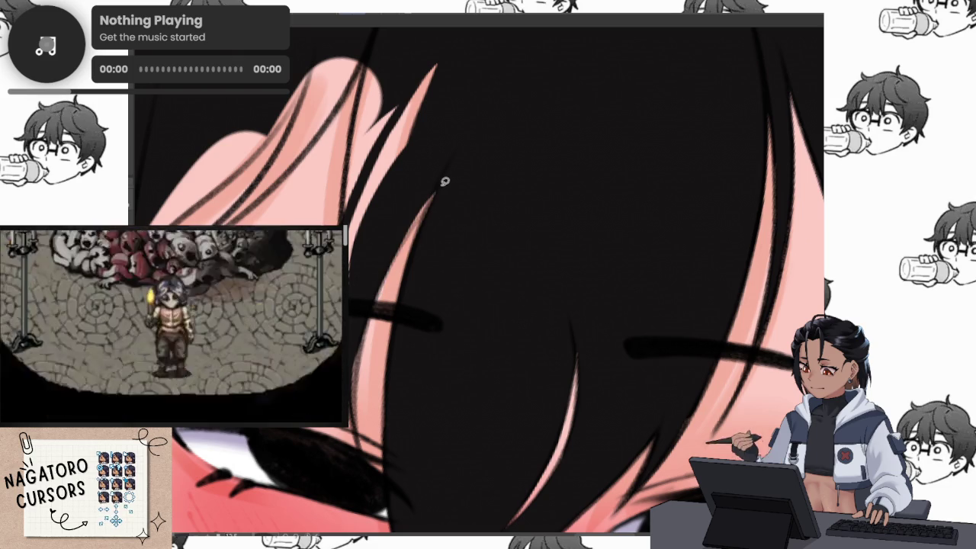
Lasso-fill the pink strip along the hair edge black.
left_click_drag(386, 261, 362, 354)
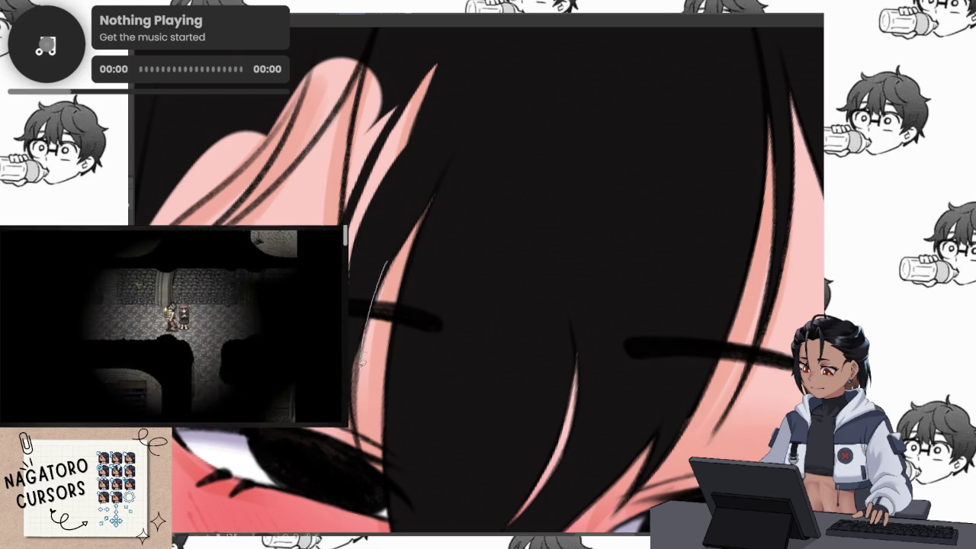
left_click_drag(402, 155, 342, 209)
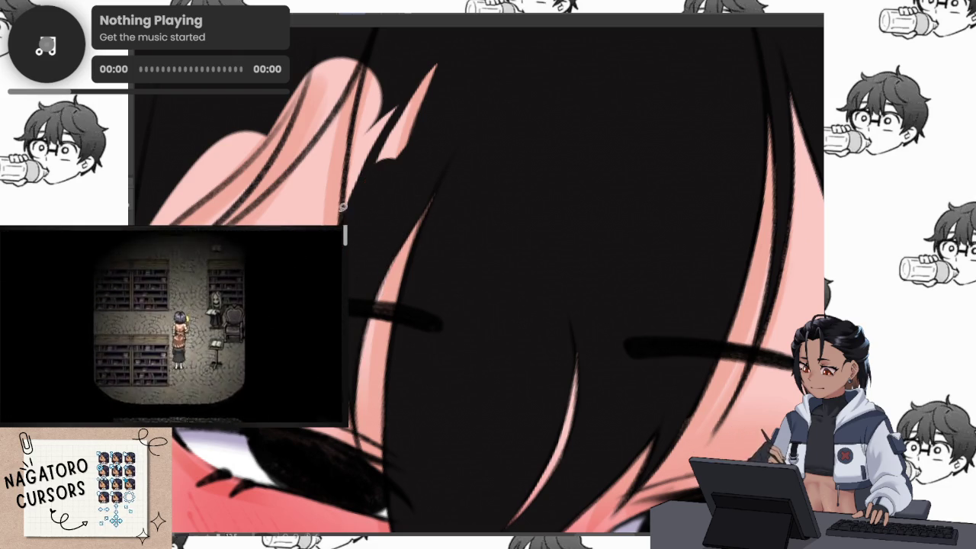
scroll(377, 296, "up", 3)
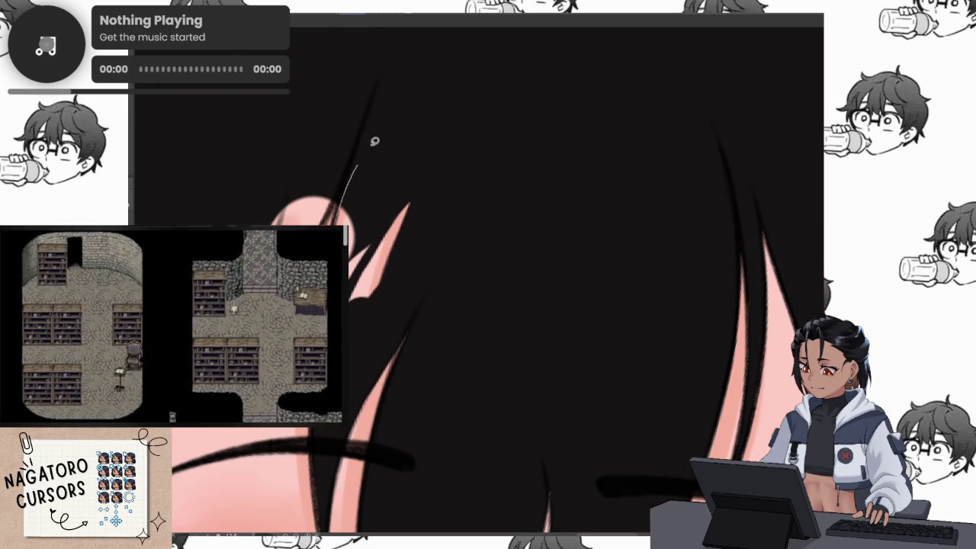
scroll(378, 295, "up", 2)
Extend and darken the black hair edge where it meets the skin.
scroll(383, 277, "up", 1)
scroll(422, 206, "up", 3)
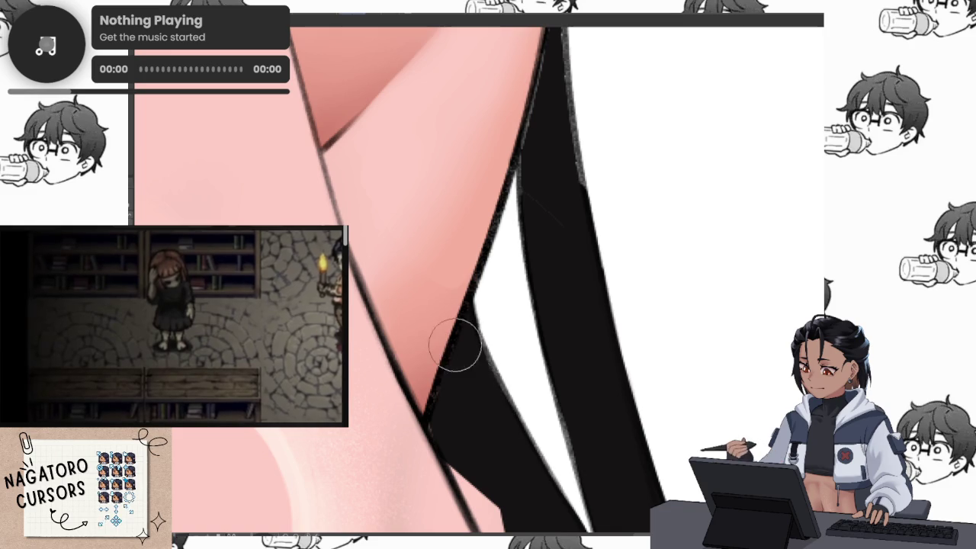
scroll(455, 420, "up", 2)
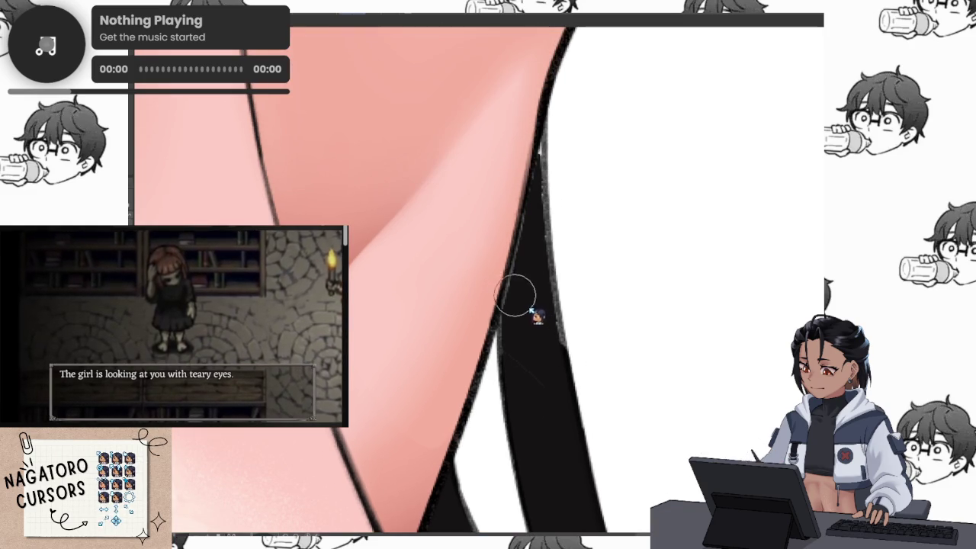
mouse_move(509, 264)
left_mouse_down()
mouse_move(523, 374)
mouse_move(514, 257)
mouse_move(521, 216)
left_mouse_up()
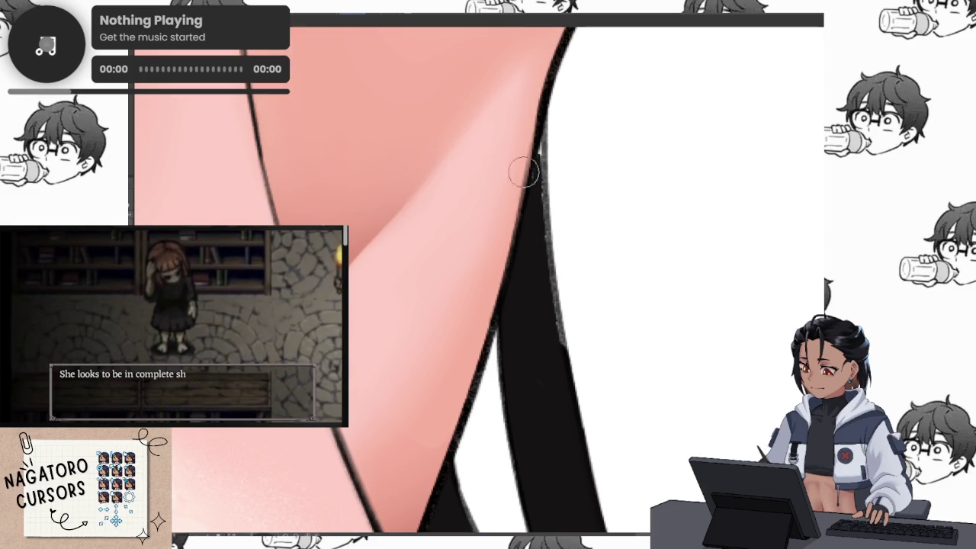
left_click_drag(531, 147, 548, 349)
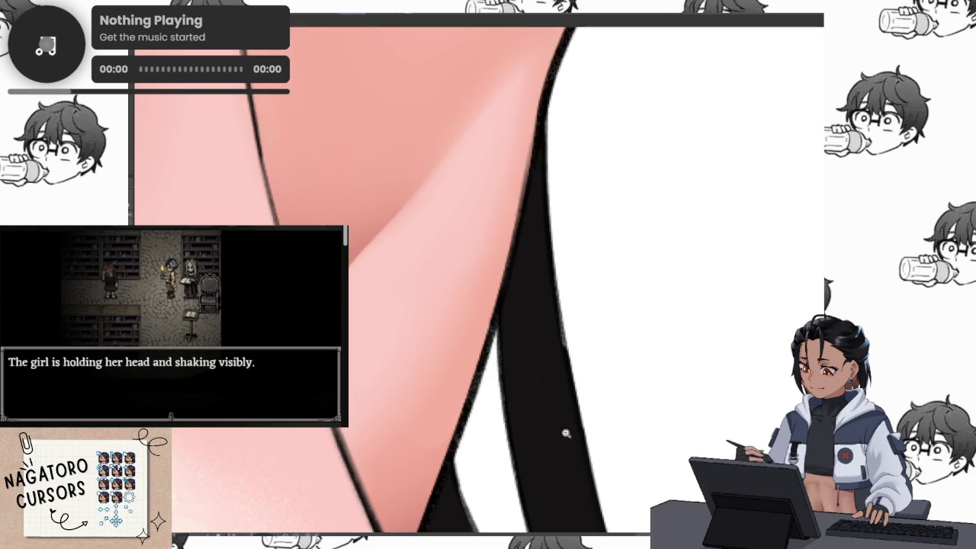
Zoom out and pan to view the face and upper torso.
scroll(570, 432, "down", 2)
scroll(544, 288, "up", 1)
scroll(544, 288, "up", 2)
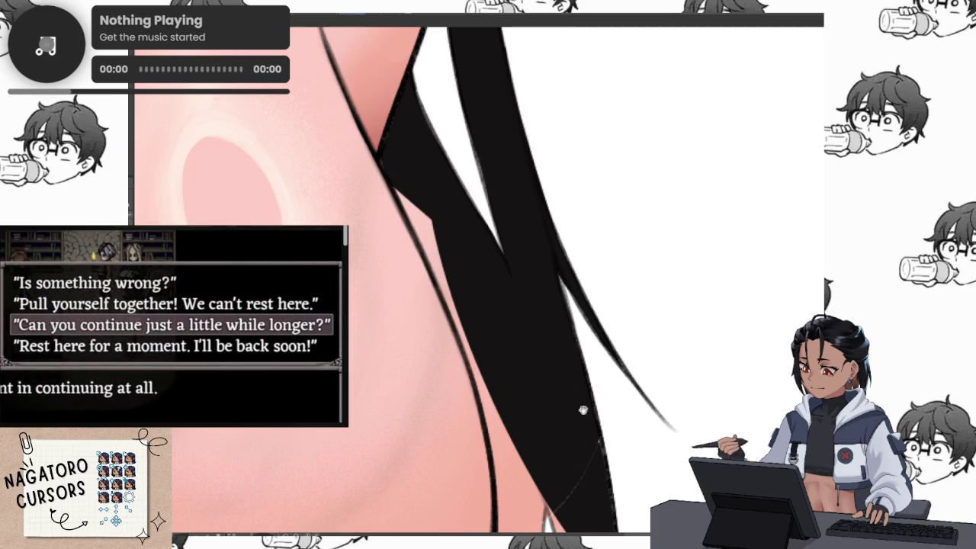
scroll(577, 412, "down", 1)
scroll(572, 385, "down", 1)
scroll(557, 322, "down", 1)
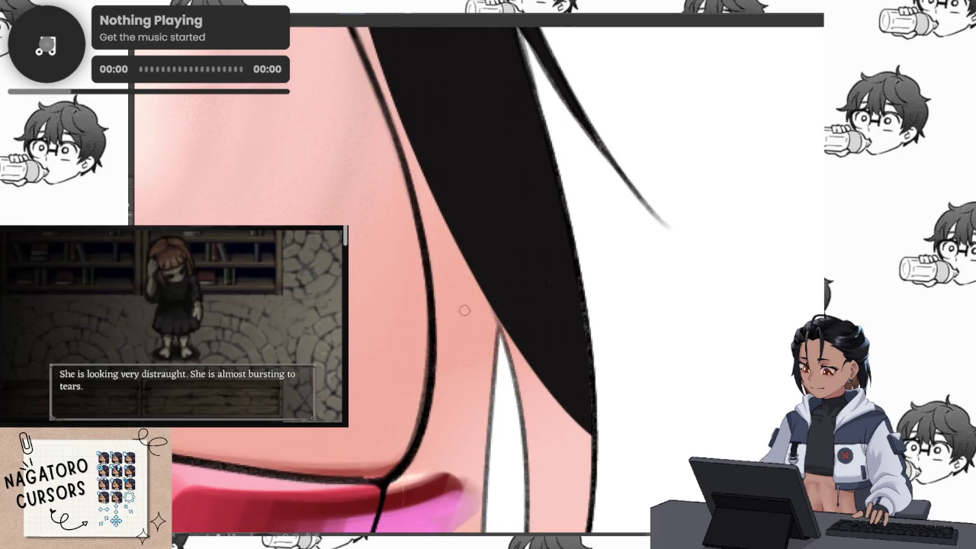
scroll(527, 383, "down", 1)
scroll(520, 160, "down", 1)
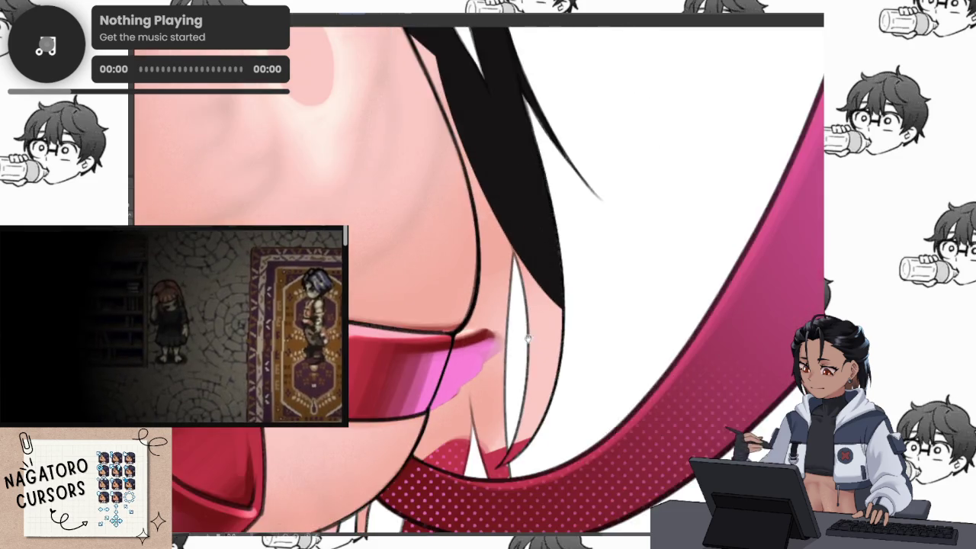
scroll(627, 279, "down", 1)
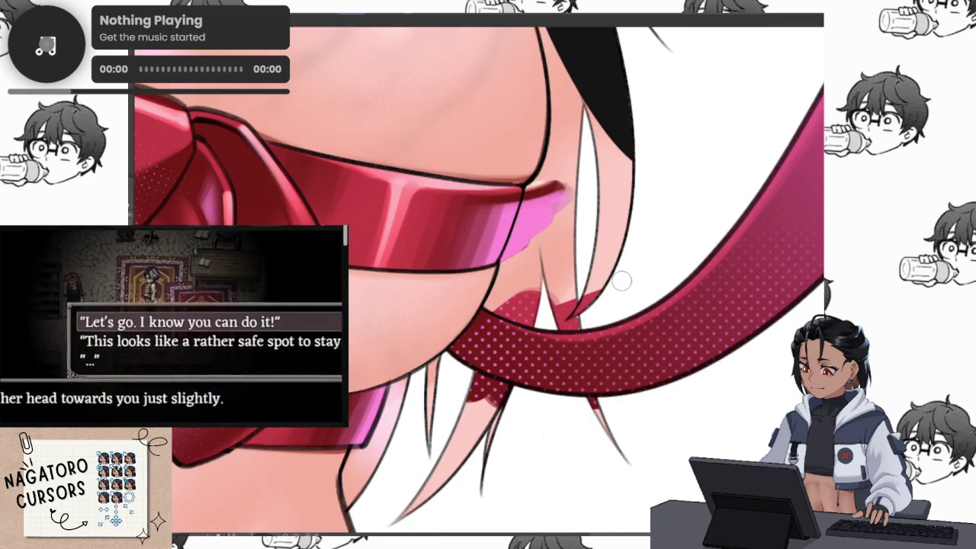
scroll(610, 315, "down", 3)
left_click_drag(610, 315, 590, 403)
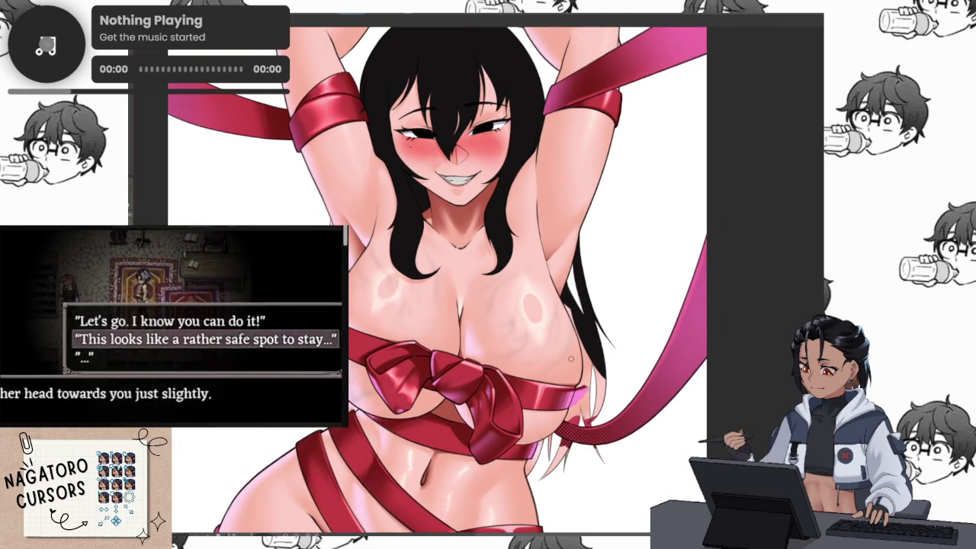
Paint black along the hair's left edge and the lower-right strand.
scroll(558, 305, "up", 3)
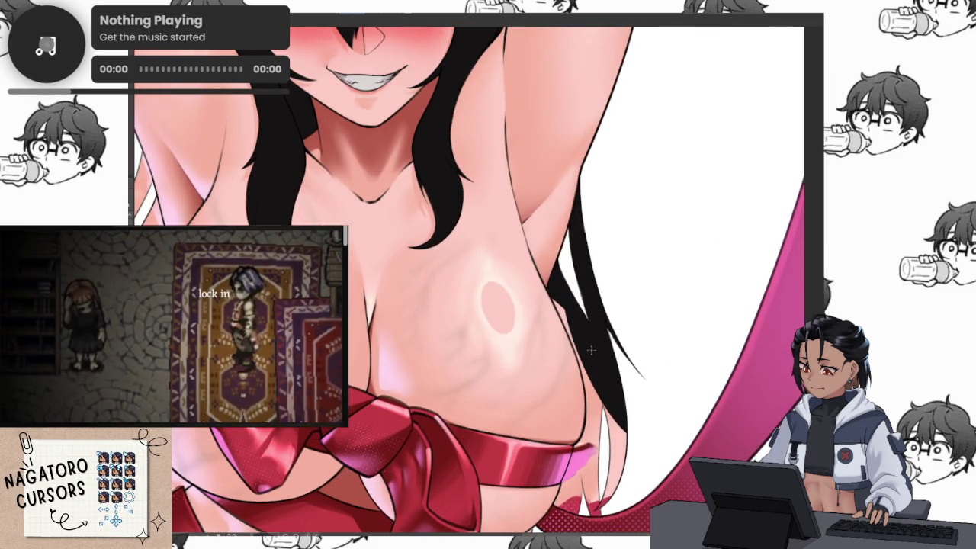
scroll(570, 266, "up", 3)
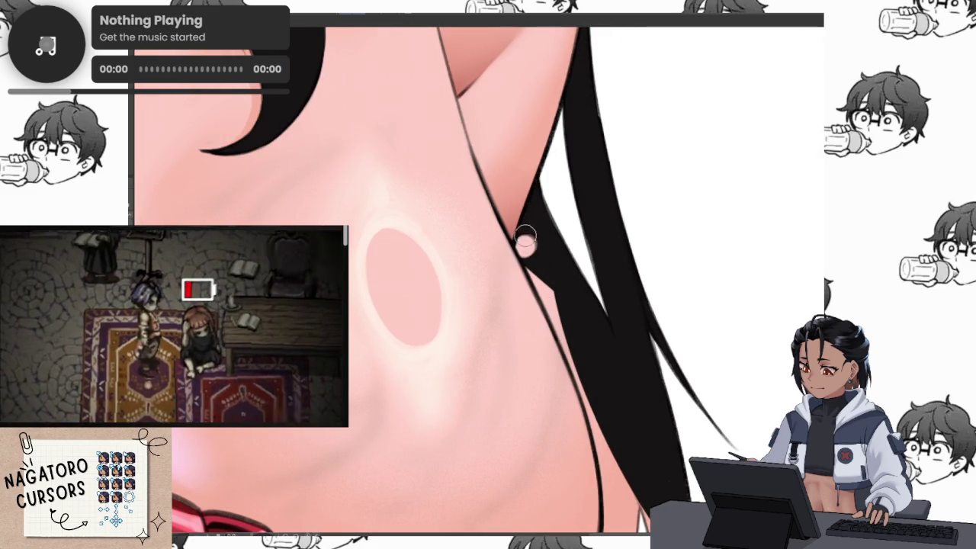
scroll(527, 245, "up", 2)
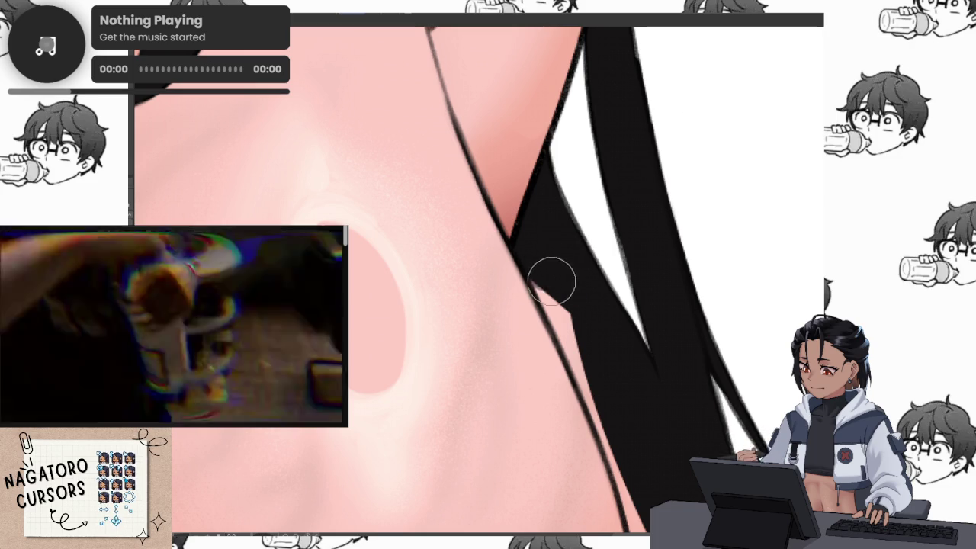
left_click_drag(617, 396, 535, 228)
mouse_move(483, 177)
left_mouse_down()
mouse_move(612, 494)
mouse_move(544, 200)
mouse_move(514, 145)
mouse_move(533, 336)
mouse_move(506, 414)
mouse_move(536, 314)
left_mouse_up()
left_click_drag(520, 381, 588, 283)
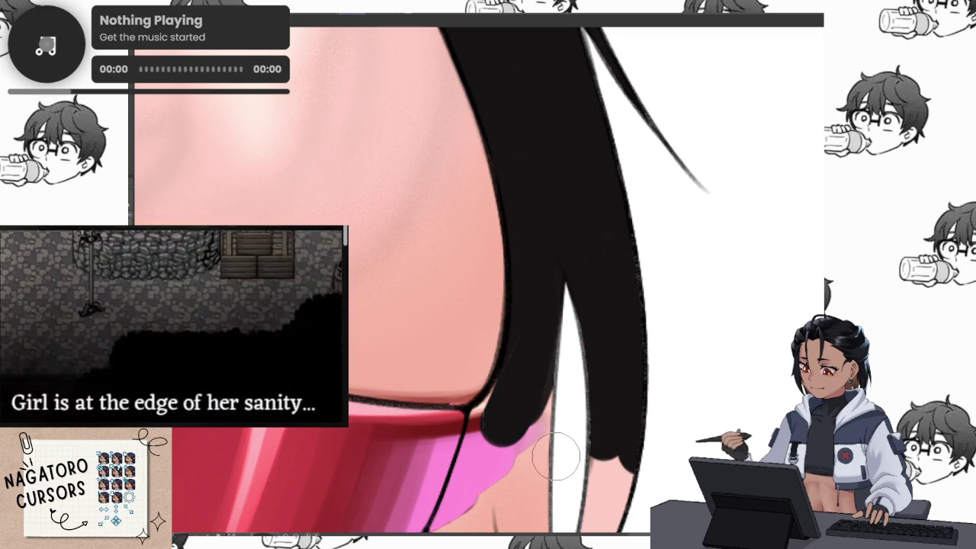
mouse_move(745, 429)
left_mouse_down()
mouse_move(653, 279)
mouse_move(602, 411)
mouse_move(564, 473)
left_mouse_up()
left_click_drag(591, 312, 556, 442)
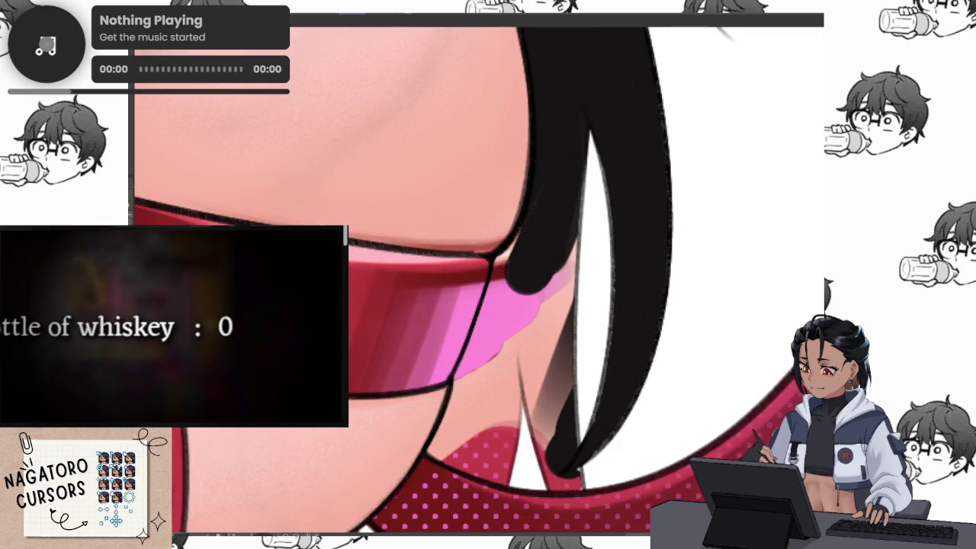
Lengthen and widen the black hair strand downward over the red ribbon.
scroll(521, 329, "down", 3)
scroll(520, 329, "up", 3)
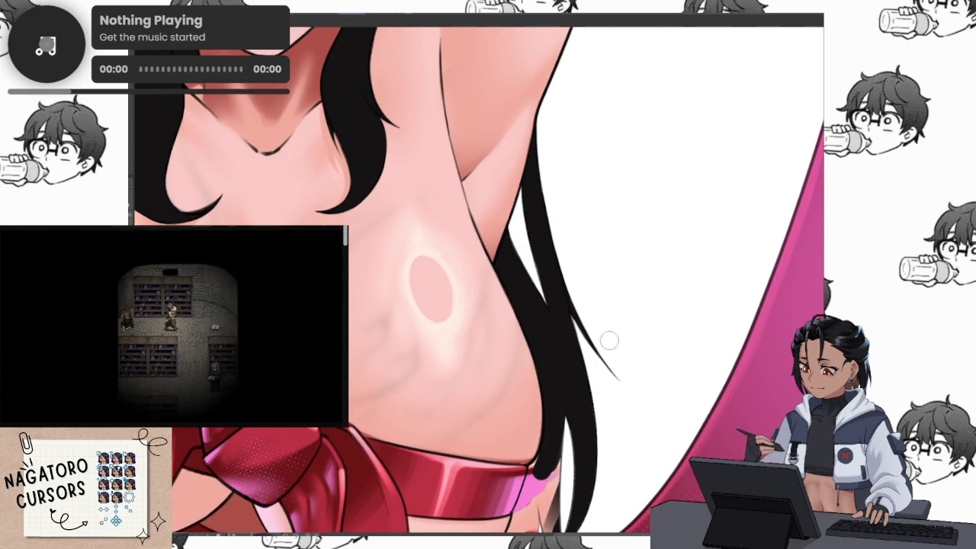
scroll(458, 305, "down", 2)
scroll(594, 374, "up", 3)
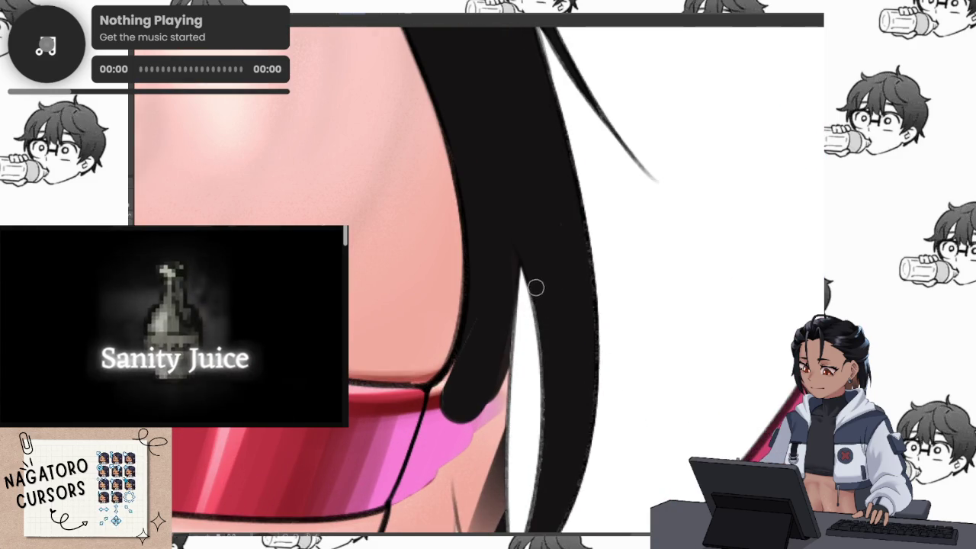
scroll(545, 381, "down", 2)
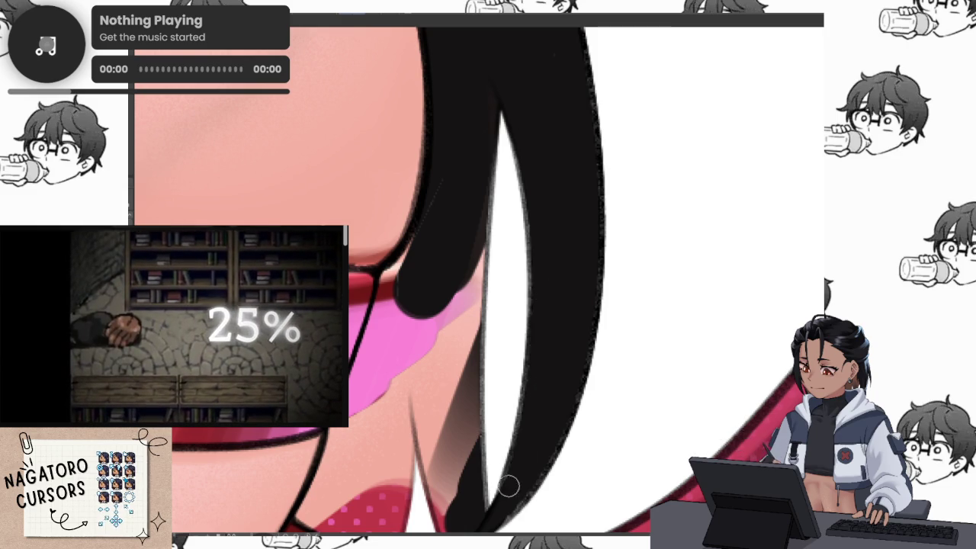
scroll(520, 353, "down", 2)
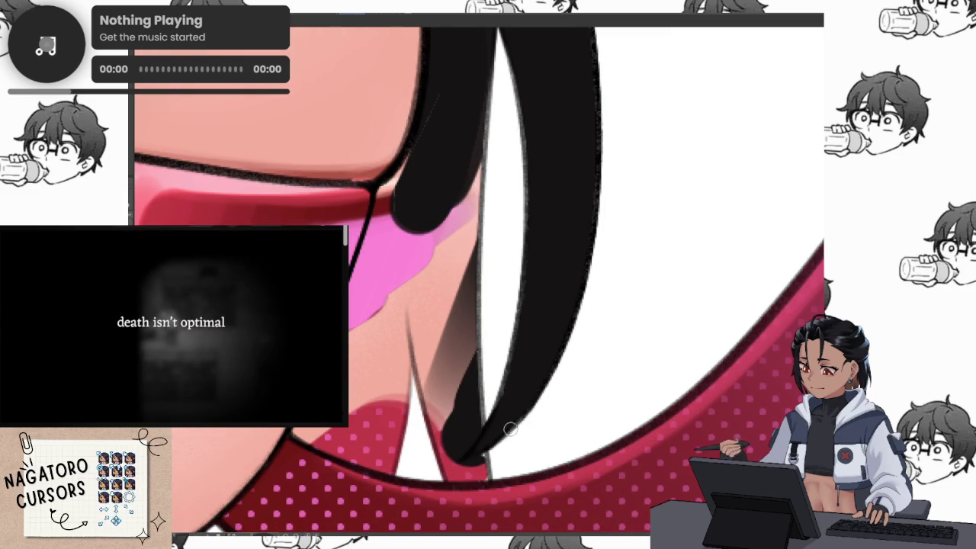
scroll(561, 290, "up", 3)
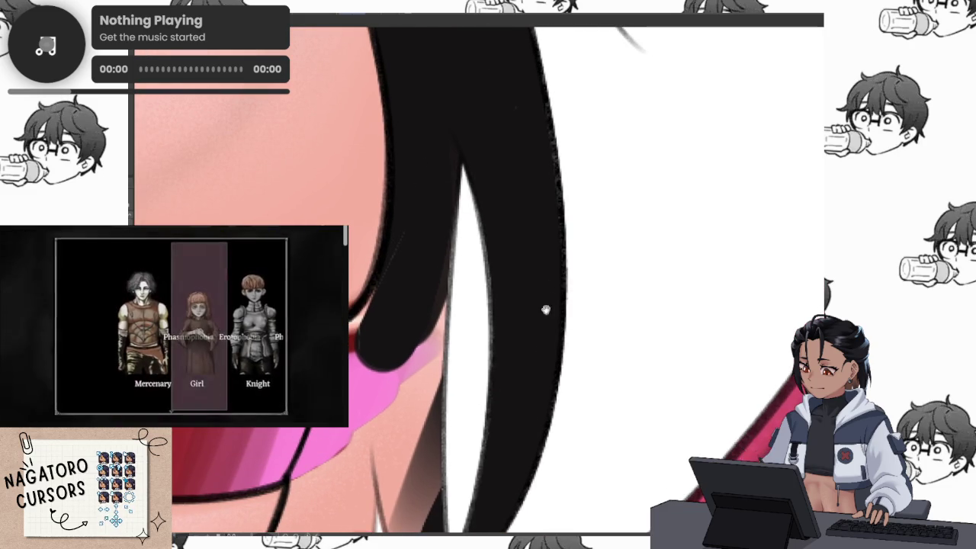
scroll(537, 320, "up", 3)
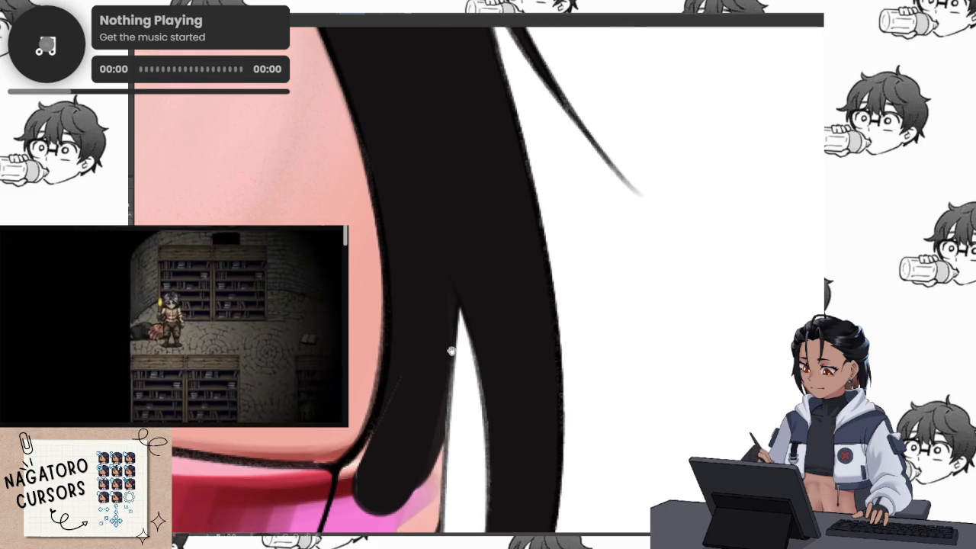
scroll(449, 348, "down", 2)
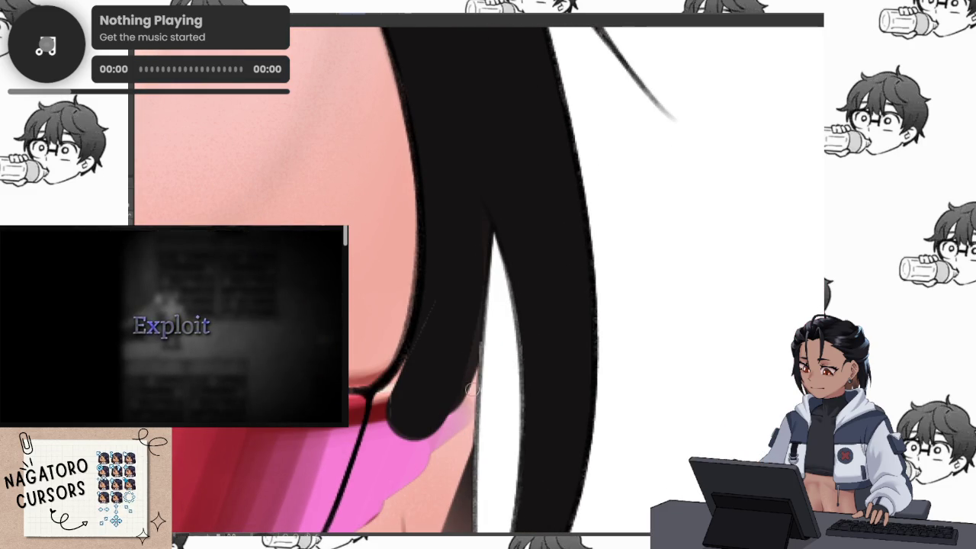
scroll(474, 368, "down", 2)
scroll(472, 382, "down", 2)
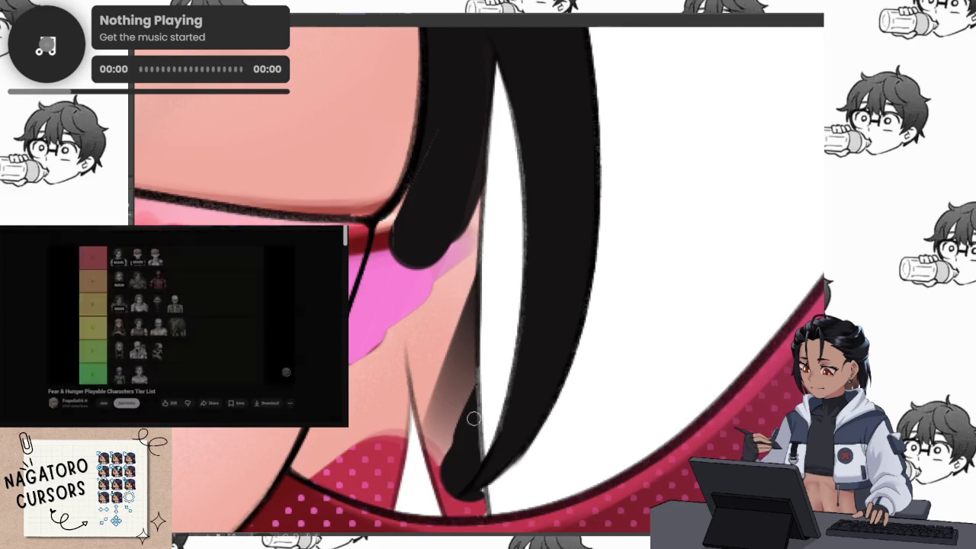
scroll(469, 366, "down", 1)
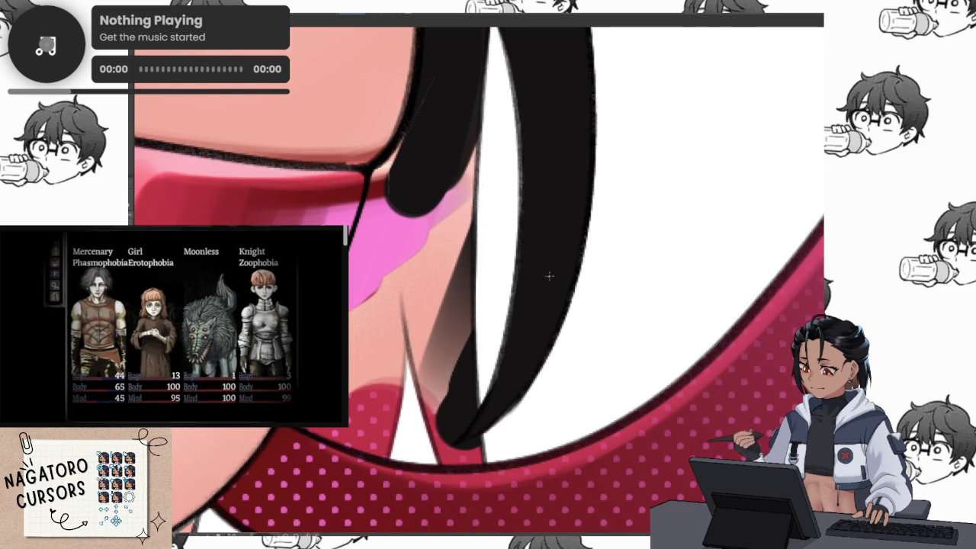
scroll(511, 309, "up", 3)
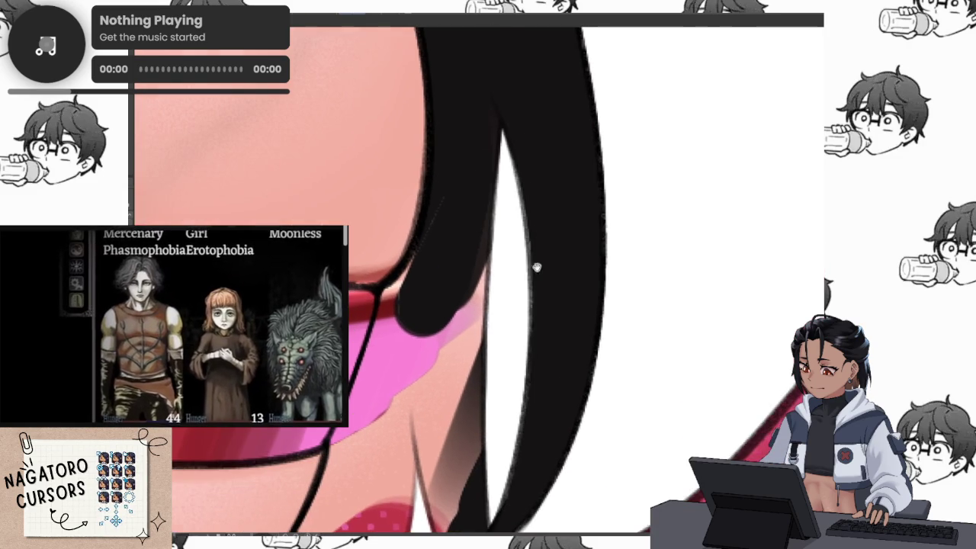
scroll(501, 165, "left", 1)
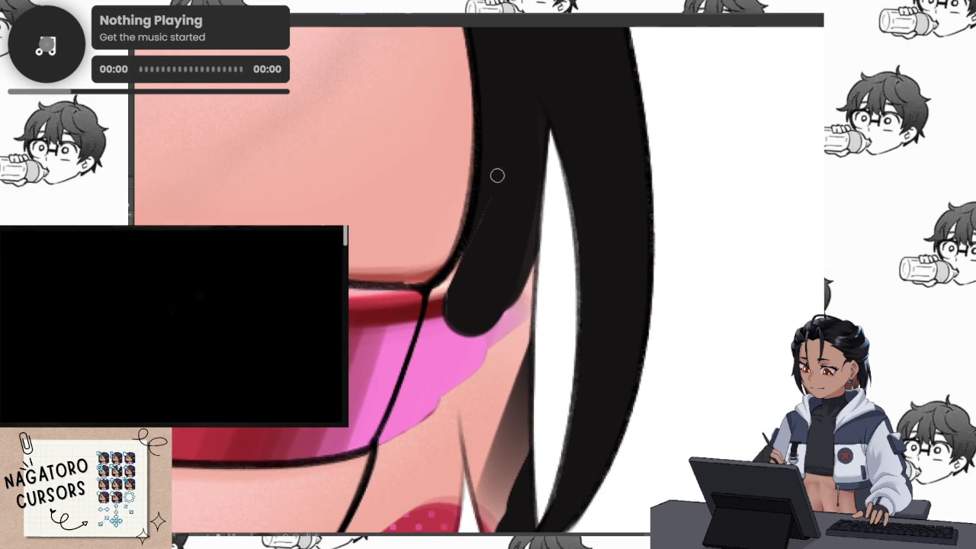
left_click_drag(441, 293, 427, 343)
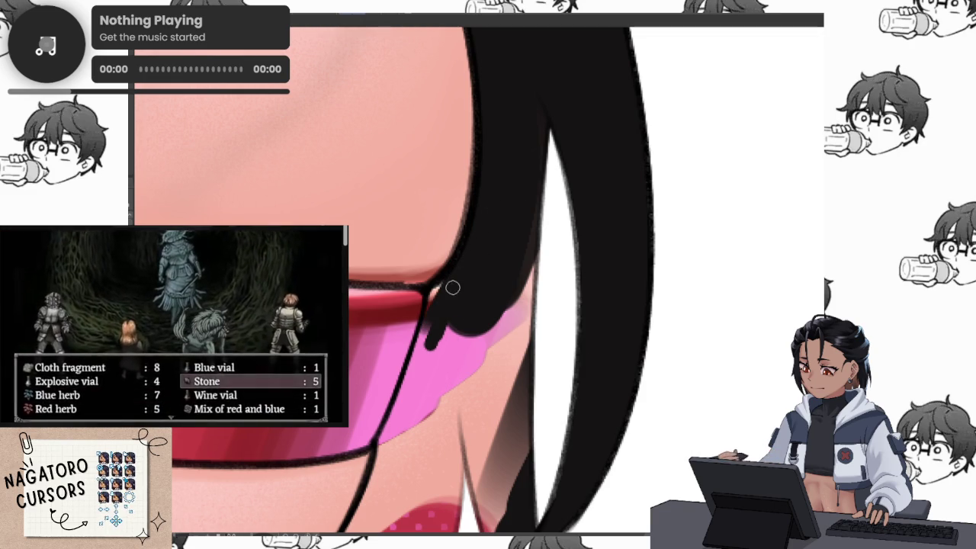
left_click_drag(442, 292, 419, 365)
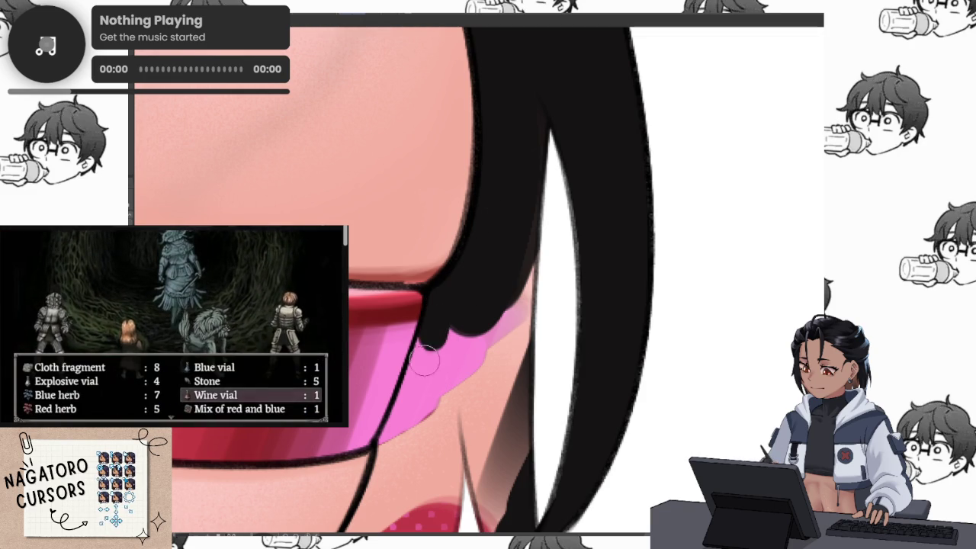
left_click_drag(431, 320, 411, 446)
left_click_drag(477, 290, 442, 465)
Blend the black strands downward and paint black over the pink edge.
left_click_drag(527, 231, 495, 427)
left_click_drag(542, 366, 539, 190)
left_click_drag(539, 326, 510, 279)
mouse_move(465, 227)
left_mouse_down()
mouse_move(416, 363)
mouse_move(447, 386)
mouse_move(523, 403)
mouse_move(625, 342)
mouse_move(564, 267)
left_mouse_up()
left_click_drag(389, 333, 394, 341)
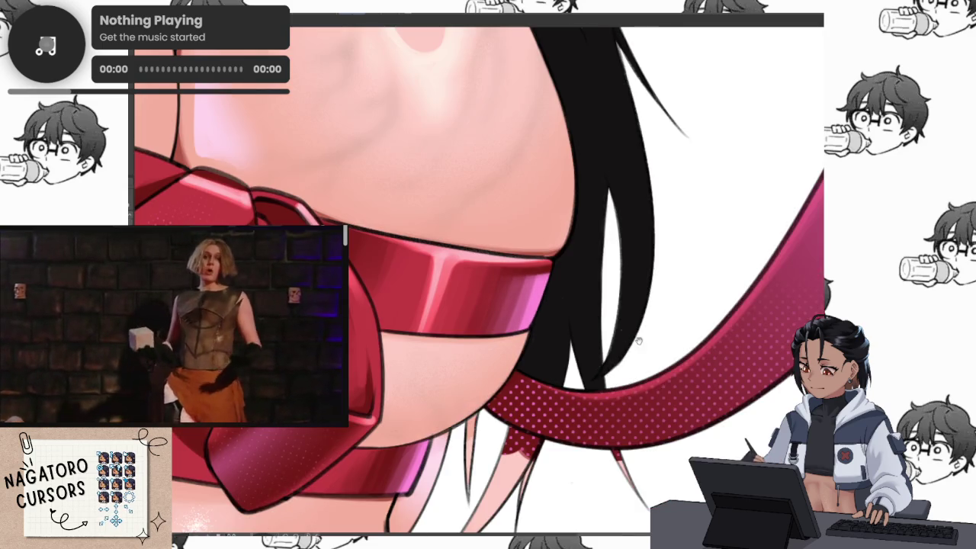
mouse_move(420, 394)
left_mouse_down()
mouse_move(516, 398)
mouse_move(423, 469)
left_mouse_up()
scroll(515, 399, "down", 2)
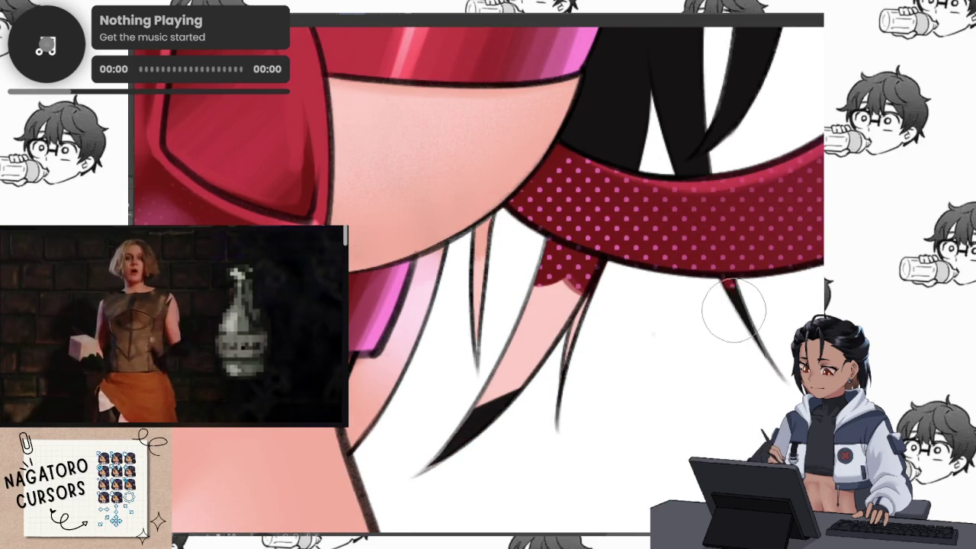
mouse_move(556, 339)
left_mouse_down()
mouse_move(442, 446)
mouse_move(495, 369)
left_mouse_up()
left_click_drag(591, 297, 442, 372)
mouse_move(602, 262)
left_mouse_down()
mouse_move(545, 331)
mouse_move(525, 320)
left_mouse_up()
left_click_drag(599, 259, 528, 328)
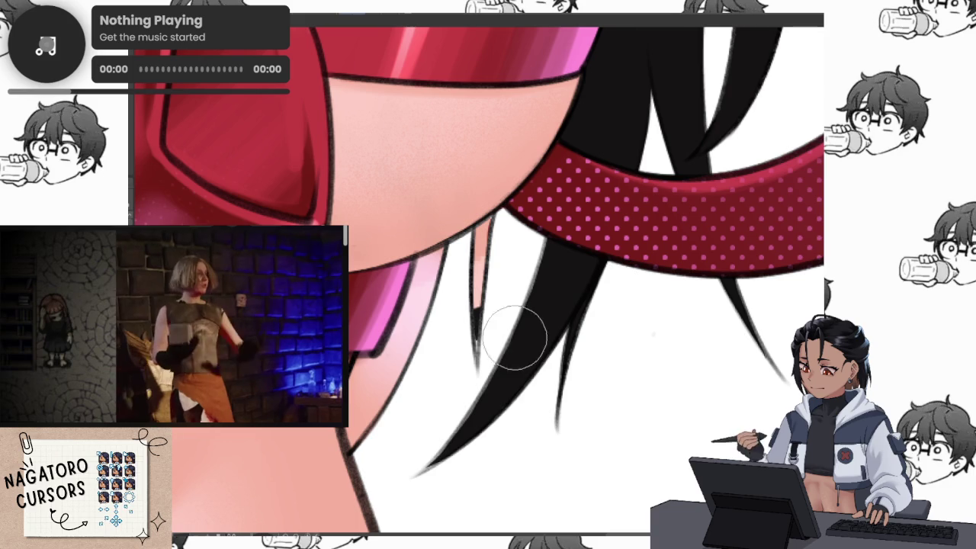
left_click_drag(484, 381, 497, 251)
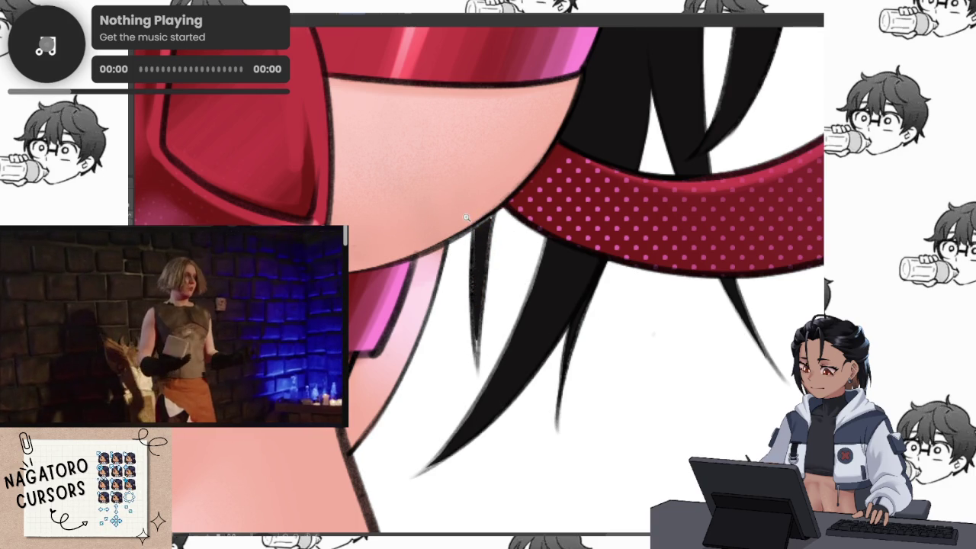
scroll(453, 219, "up", 2)
scroll(488, 204, "up", 1)
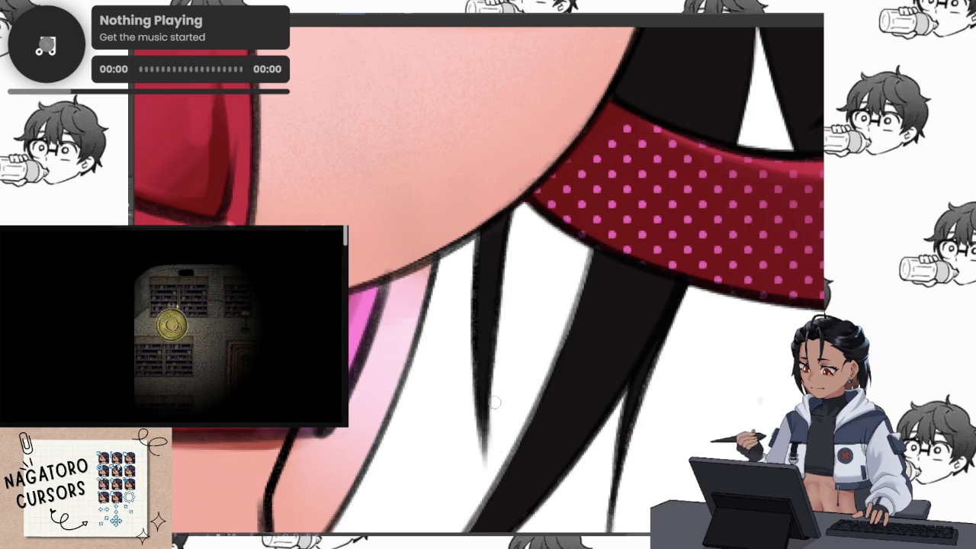
scroll(514, 315, "down", 3)
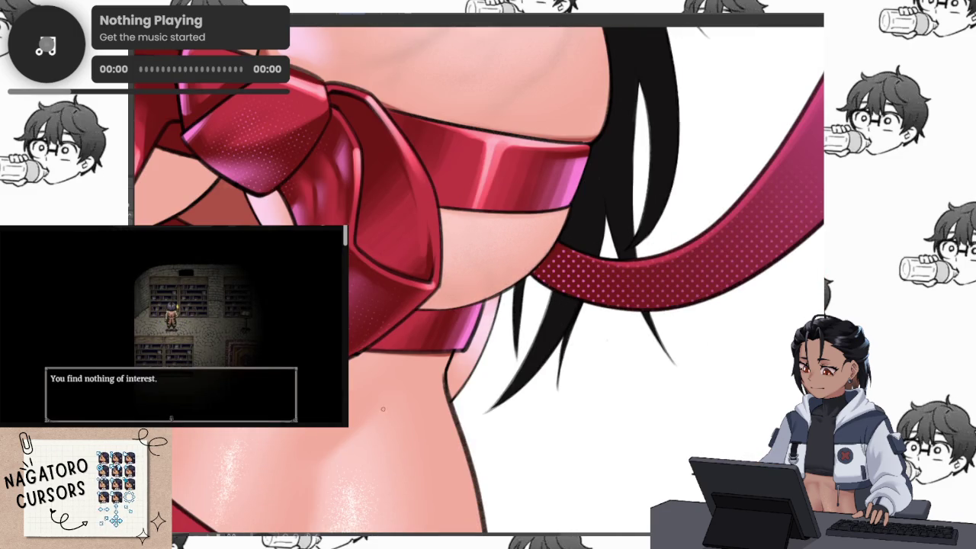
Paint a long black strand beside the arm plus a short stroke below the ribbon.
scroll(394, 416, "down", 3)
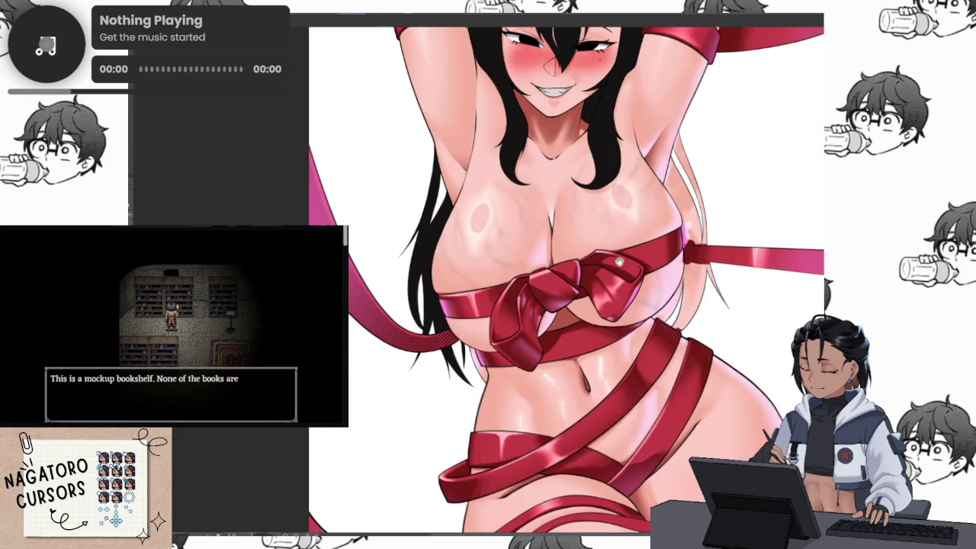
scroll(619, 260, "up", 2)
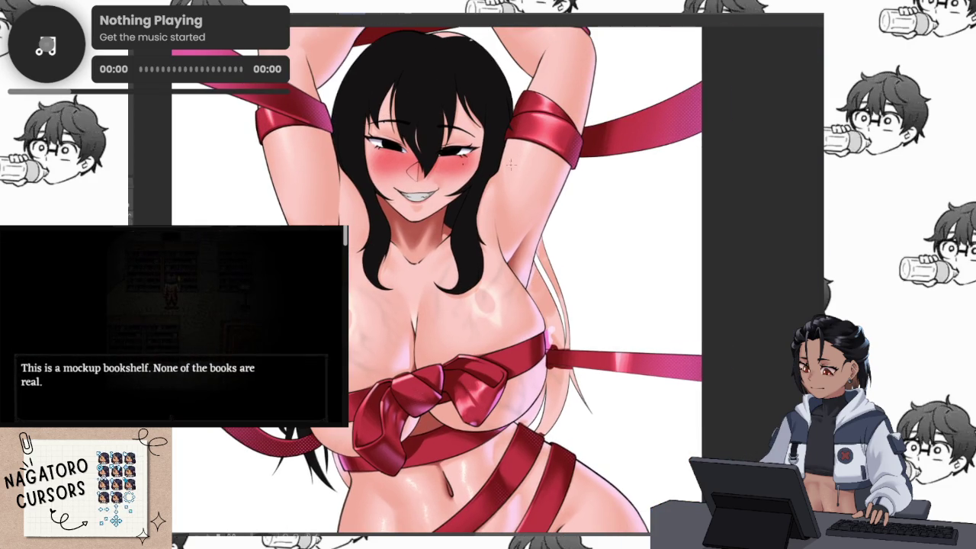
scroll(540, 225, "up", 2)
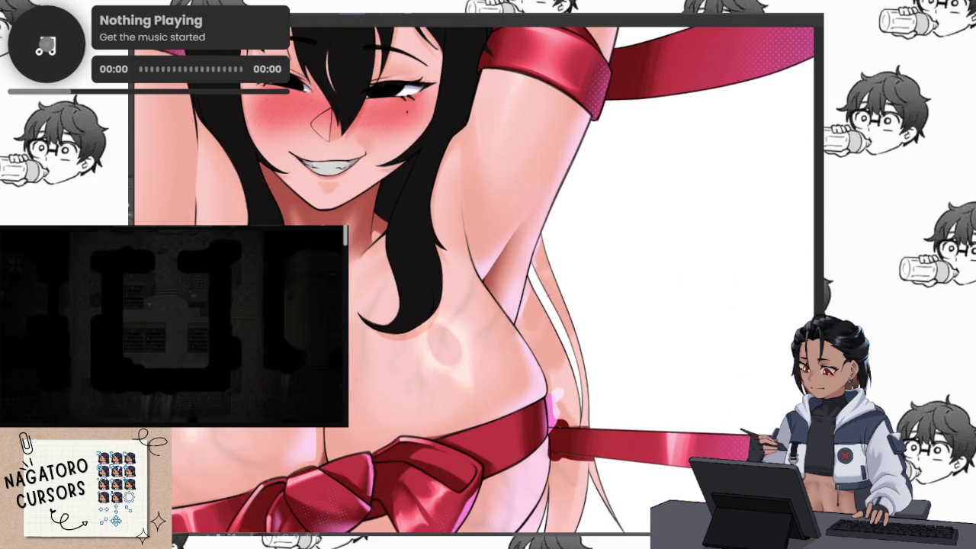
mouse_move(544, 271)
left_mouse_down()
mouse_move(588, 415)
mouse_move(538, 278)
mouse_move(574, 398)
left_mouse_up()
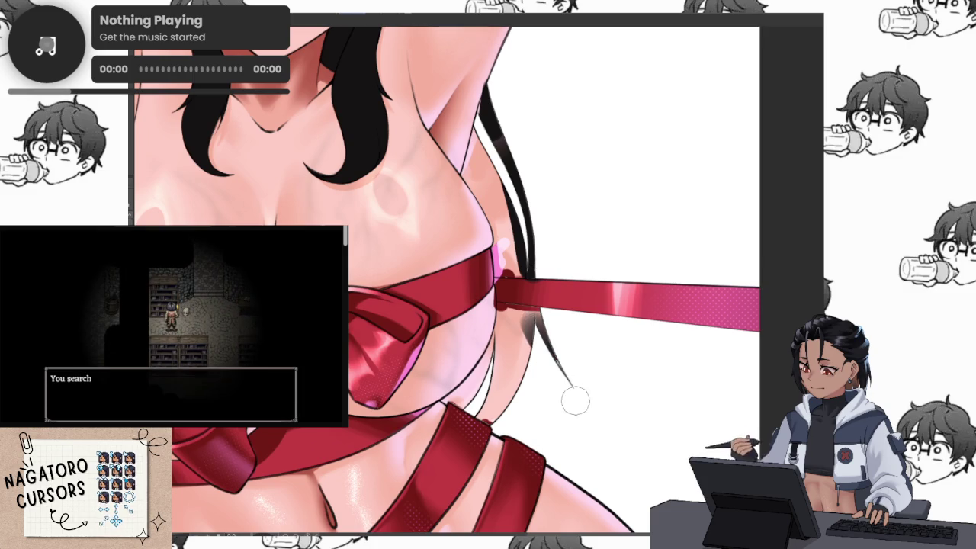
left_click_drag(494, 401, 482, 421)
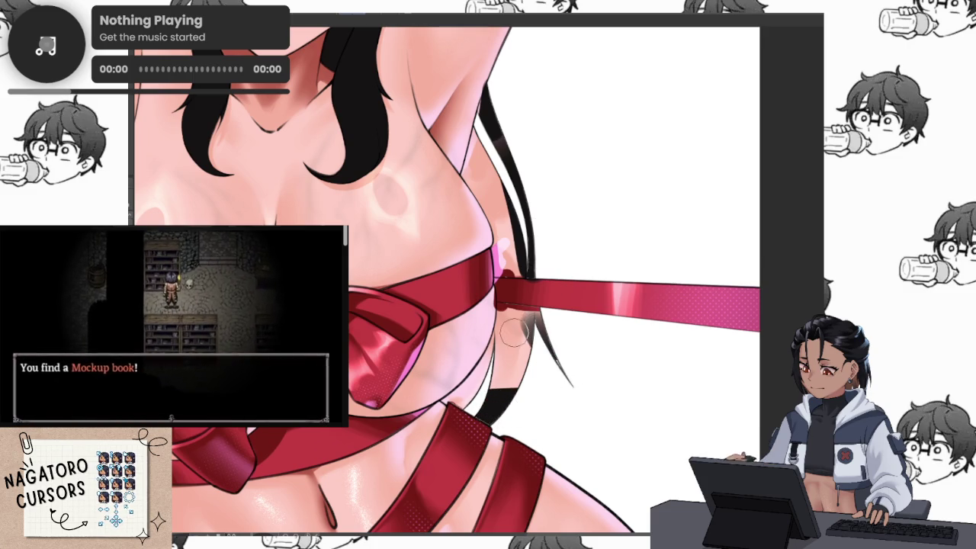
scroll(525, 368, "up", 2)
Fill the area under the ribbon black, then rotate the canvas to a new angle.
left_click_drag(458, 427, 534, 316)
scroll(537, 317, "up", 2)
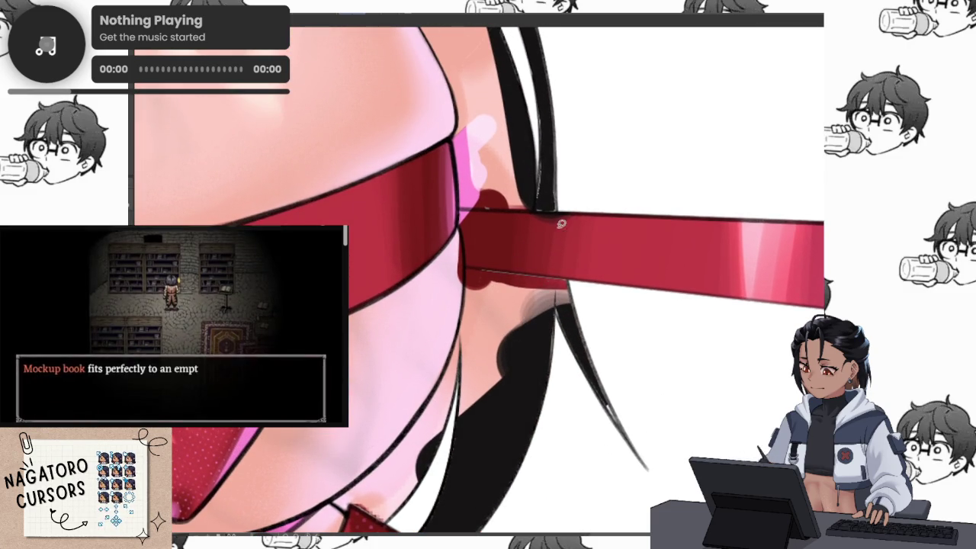
scroll(566, 309, "up", 1)
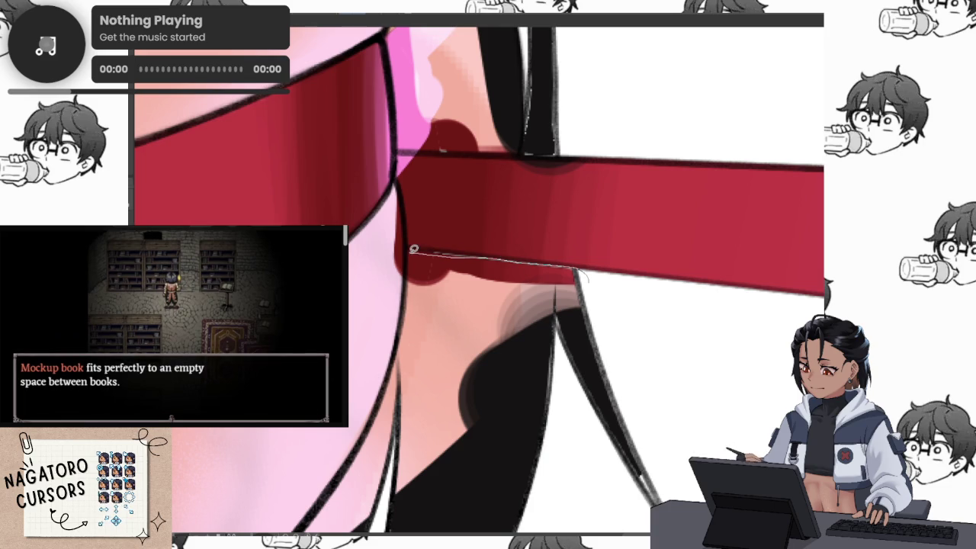
left_click_drag(407, 276, 411, 495)
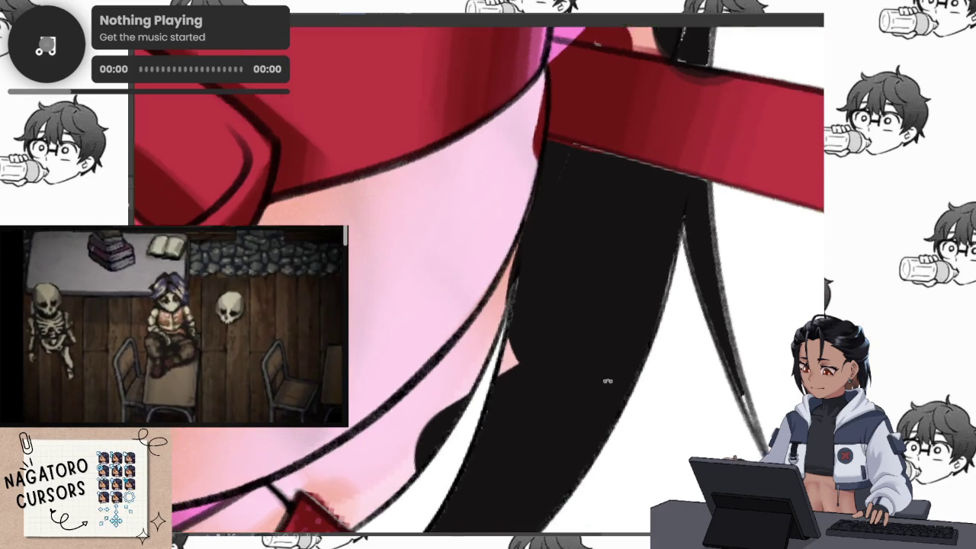
left_click_drag(497, 345, 548, 157)
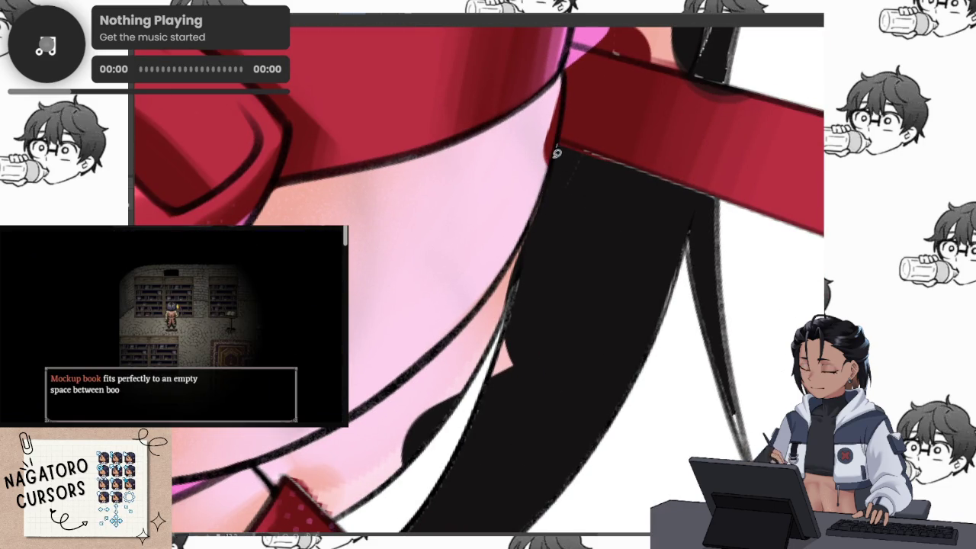
left_click_drag(542, 427, 632, 308)
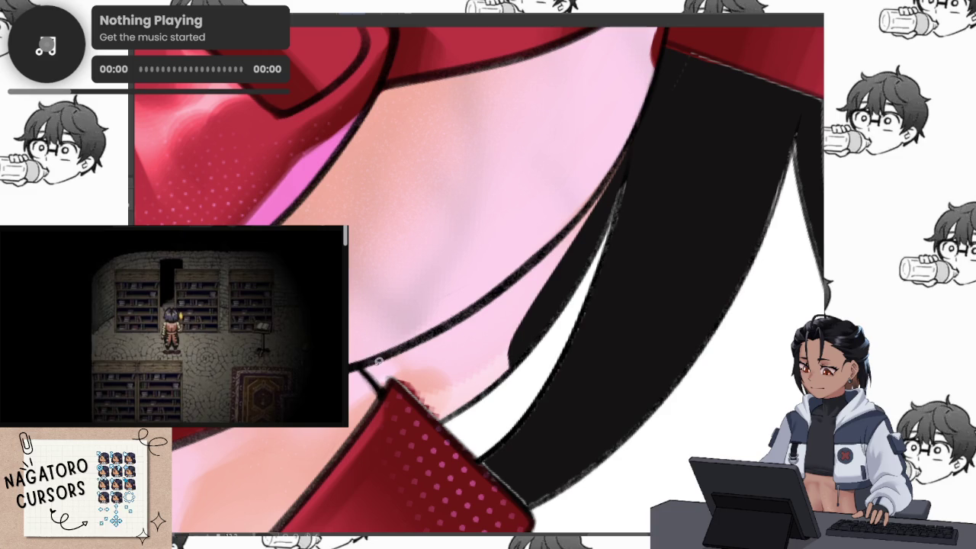
Widen the hair strand with black fills and clean the ribbon's lower edge in red.
left_click_drag(638, 133, 579, 523)
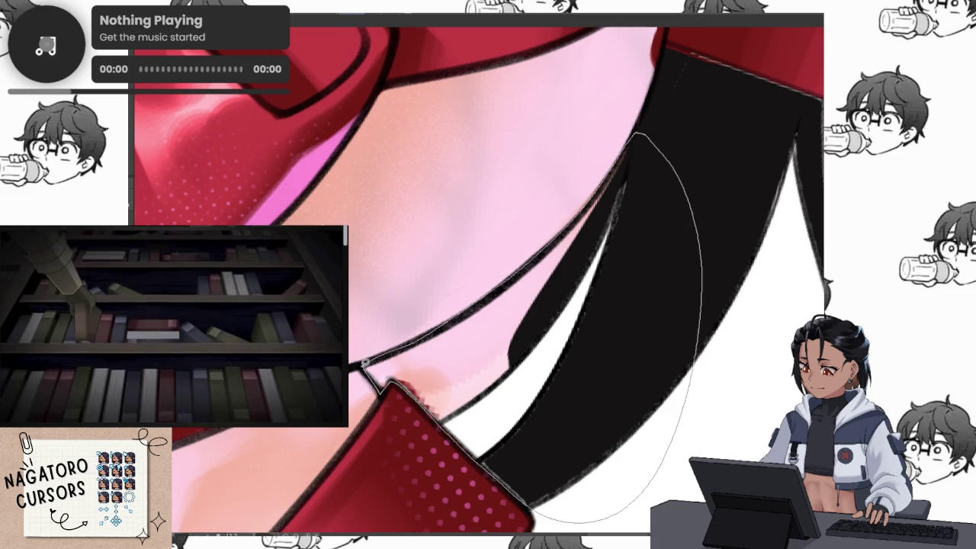
left_click_drag(432, 330, 398, 349)
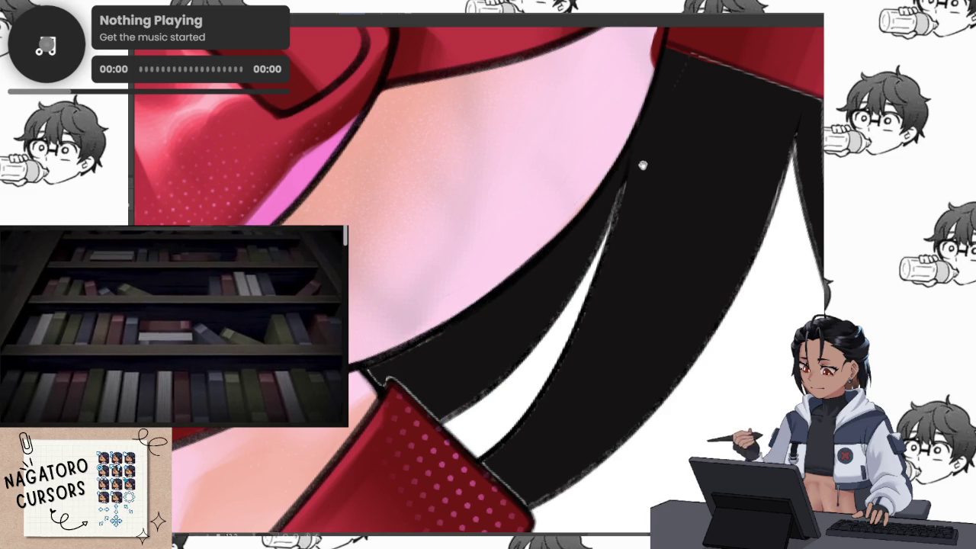
left_click_drag(644, 157, 571, 239)
left_click_drag(579, 205, 534, 380)
left_click_drag(579, 358, 436, 303)
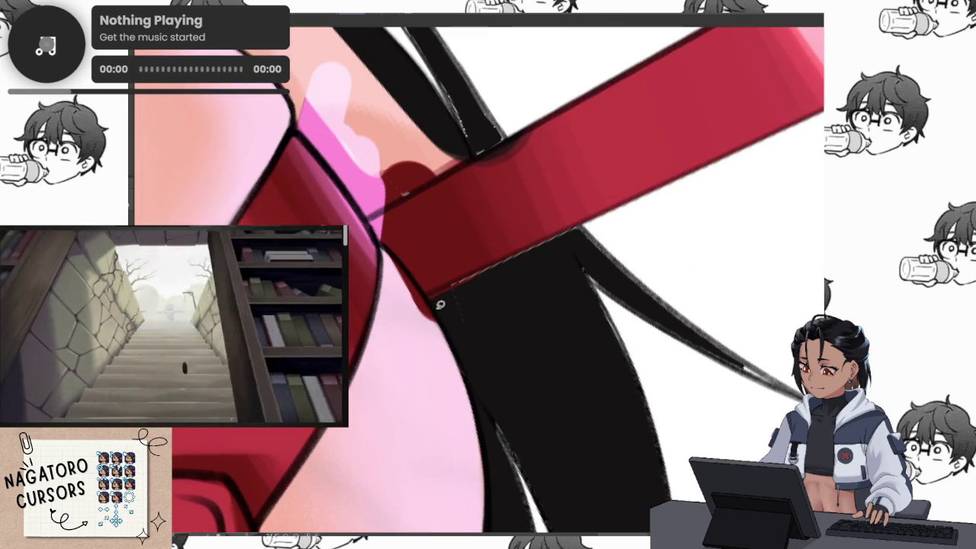
left_click_drag(631, 203, 435, 308)
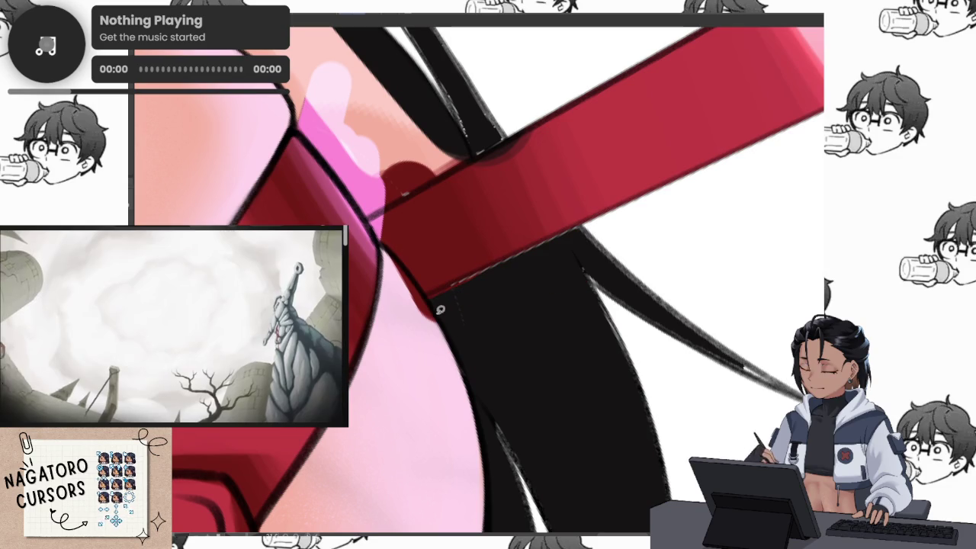
mouse_move(629, 386)
left_mouse_down()
mouse_move(547, 278)
mouse_move(437, 276)
left_mouse_up()
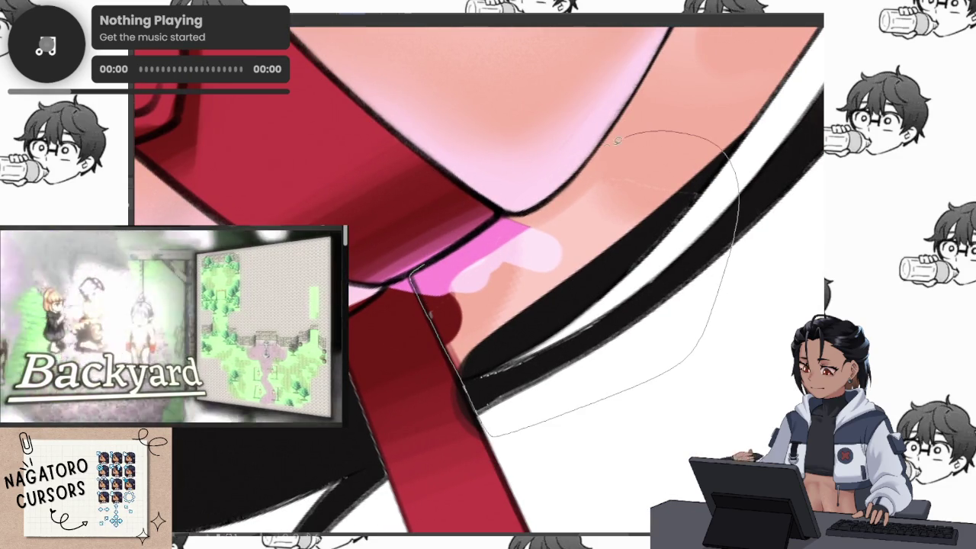
Fill the white gap beside the hair strand solid black, then deselect.
mouse_move(475, 232)
left_mouse_down()
mouse_move(453, 342)
mouse_move(588, 310)
left_mouse_up()
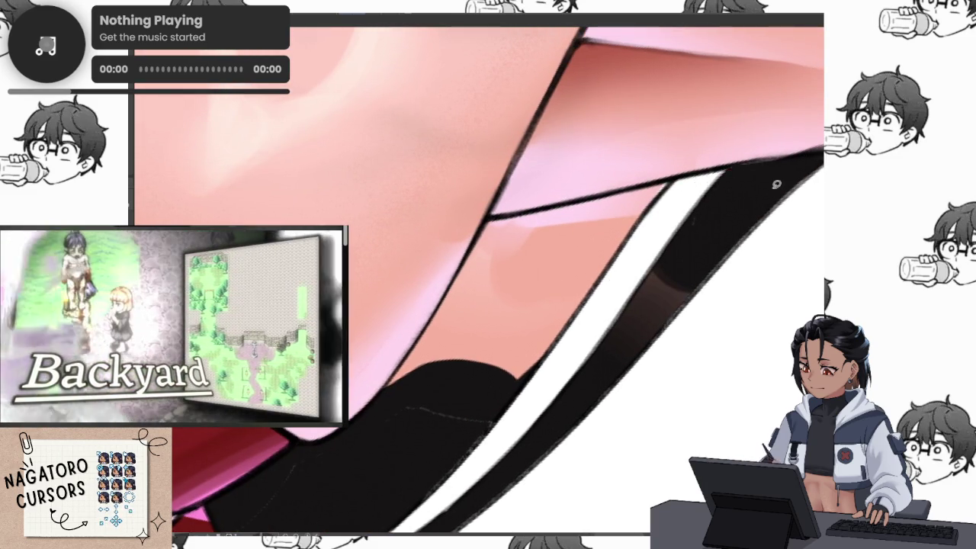
left_click_drag(772, 188, 687, 208)
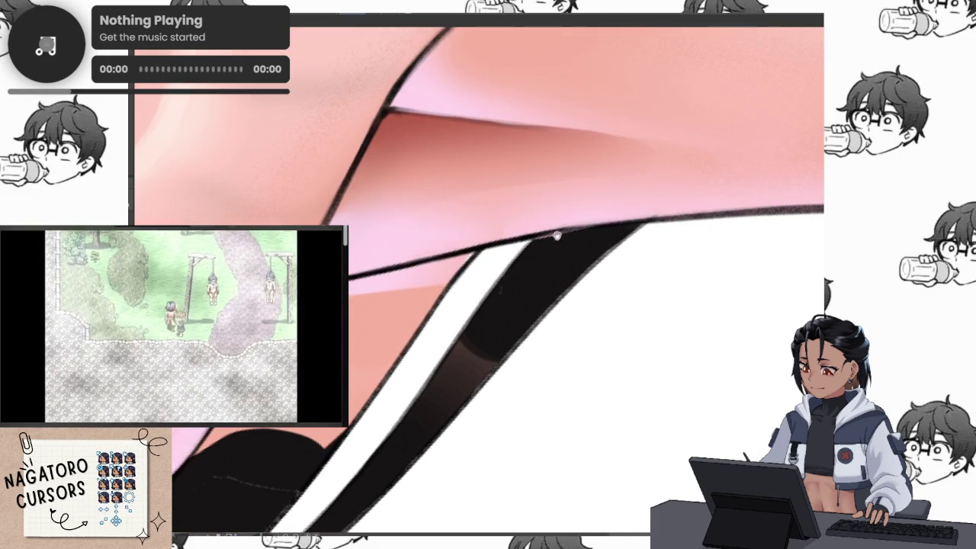
left_click_drag(615, 216, 614, 211)
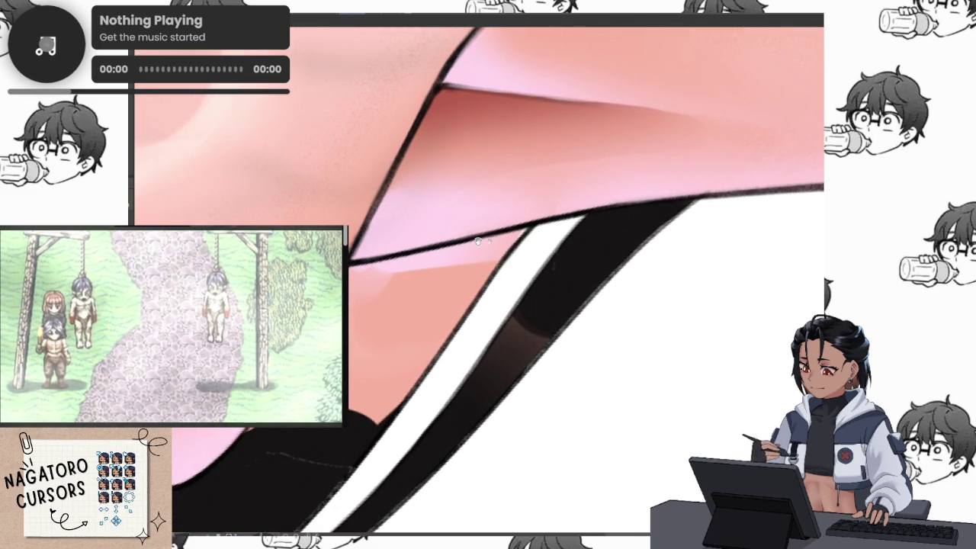
left_click_drag(479, 237, 587, 224)
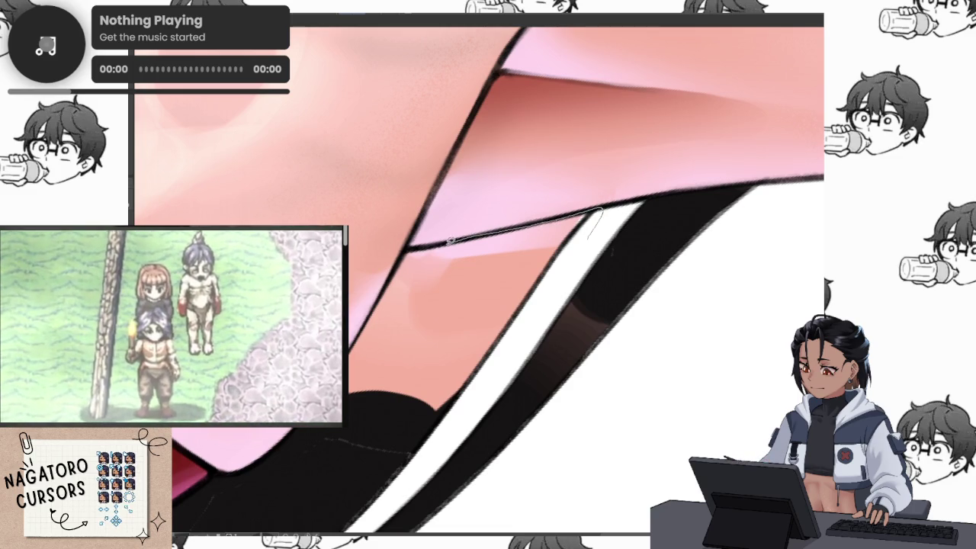
left_click_drag(602, 351, 590, 215)
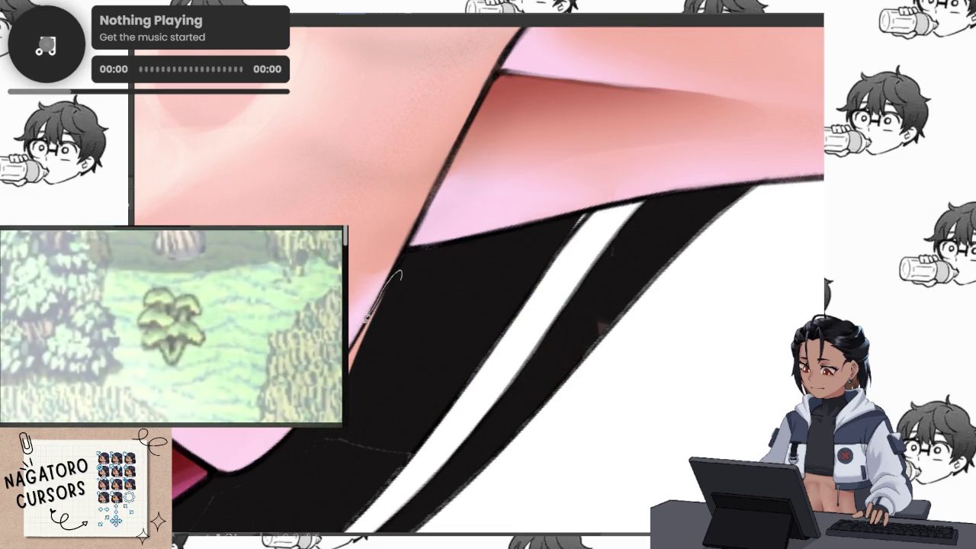
mouse_move(387, 303)
left_mouse_down()
mouse_move(435, 305)
mouse_move(441, 238)
left_mouse_up()
key("ctrl+d")
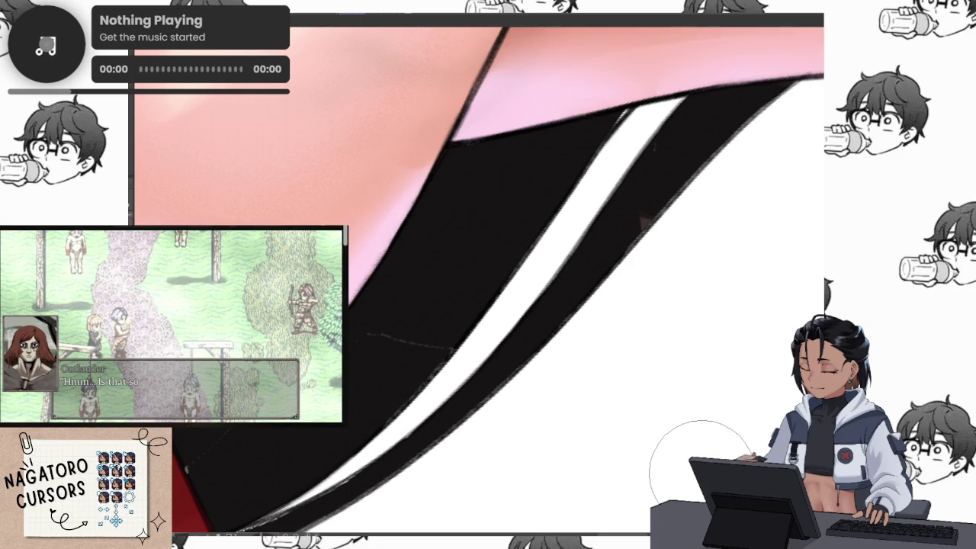
Press Enter twice to confirm and finish clearing the selection.
key("Return")
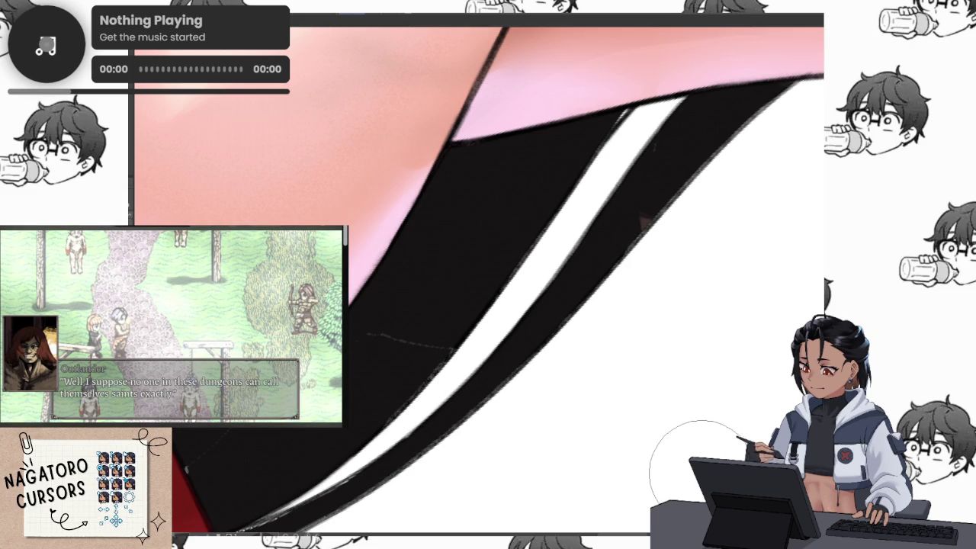
key("Return")
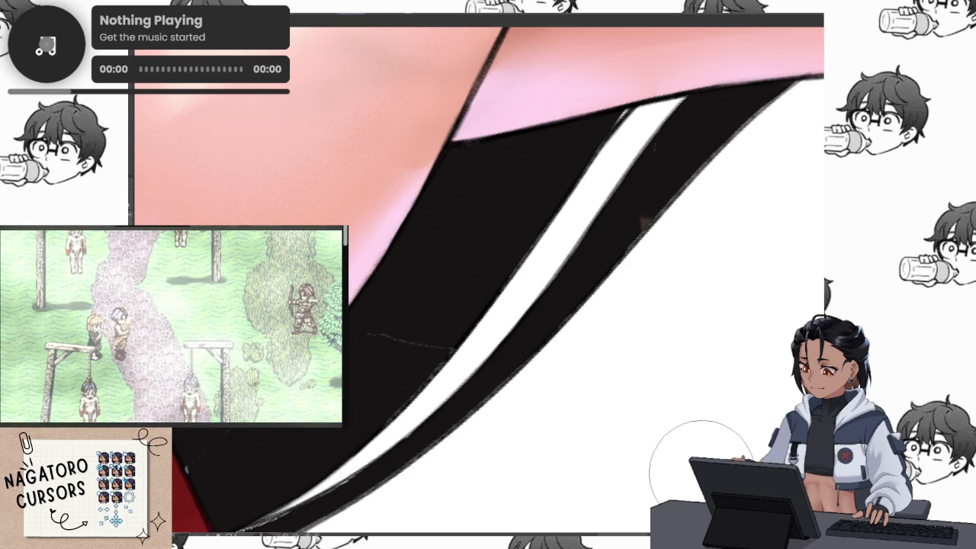
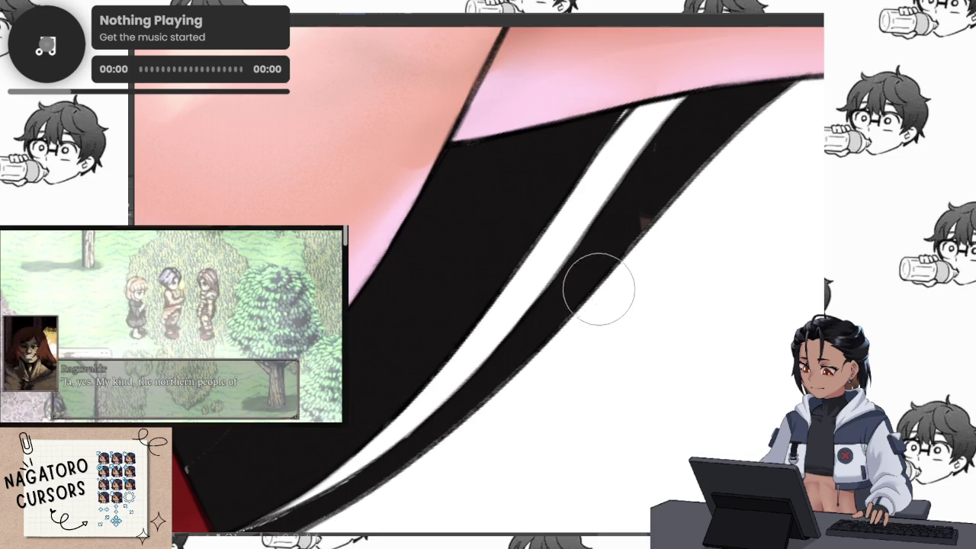
Flip and rotate the view, shrink the brush, and undo the black hair fill over the skin.
key("m")
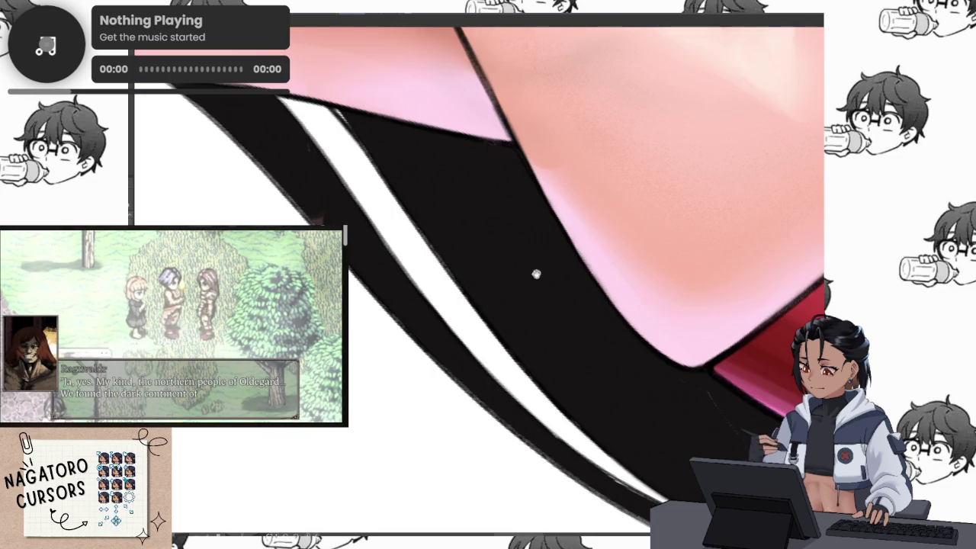
key("ctrl+]")
key("[")
key("[")
key("[")
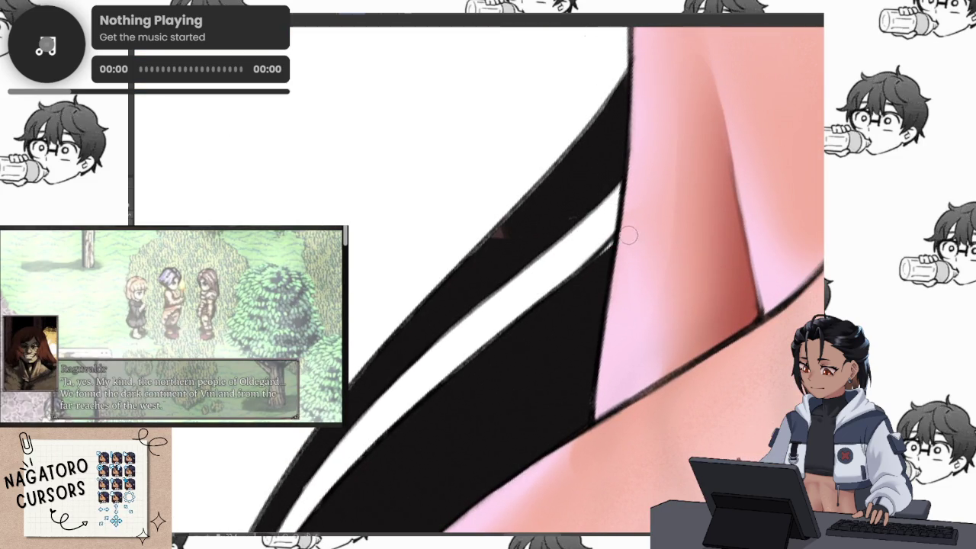
scroll(562, 285, "up", 2)
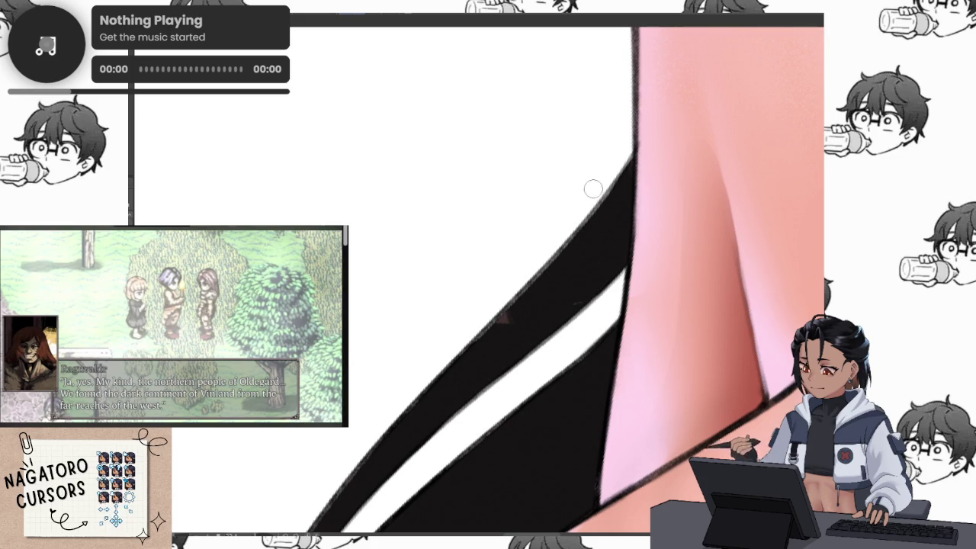
scroll(616, 215, "up", 2)
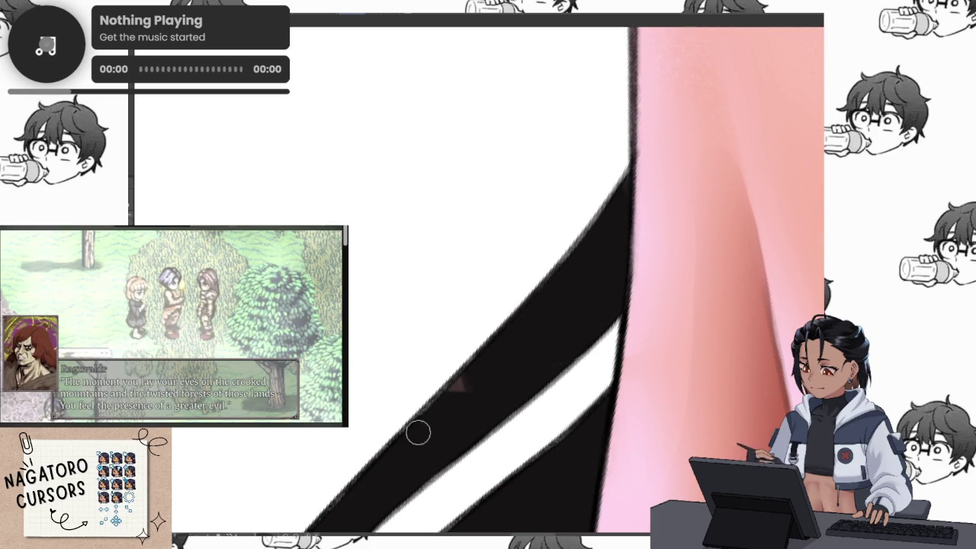
key("ctrl+z")
key("ctrl+y")
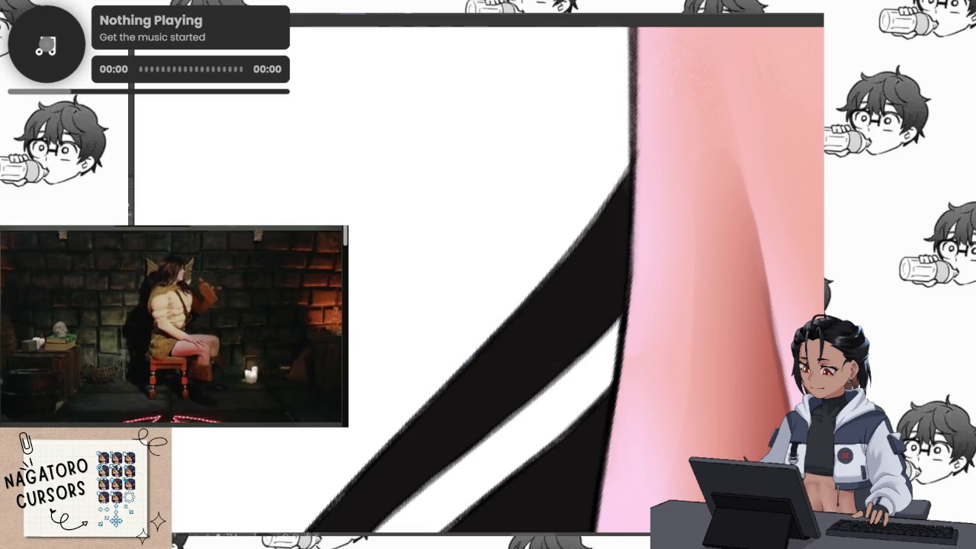
key("ctrl+y")
key("ctrl+z")
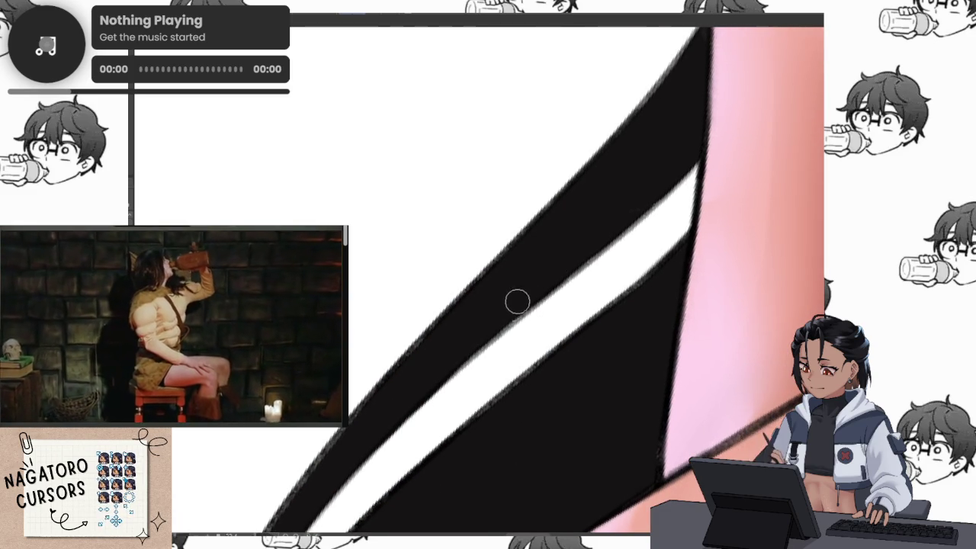
key("ctrl+z")
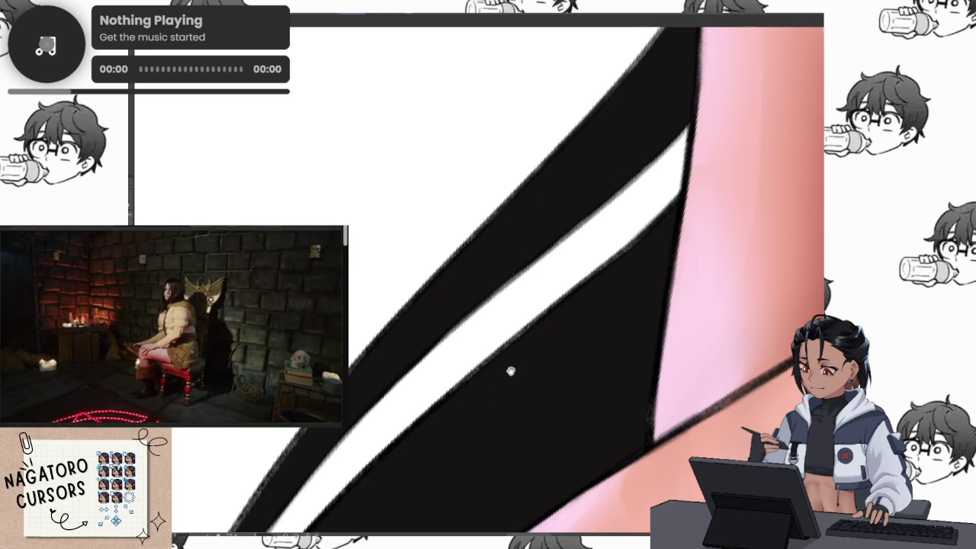
Rotate and pan the view along the curving hair and red ribbon.
left_click_drag(511, 369, 660, 217)
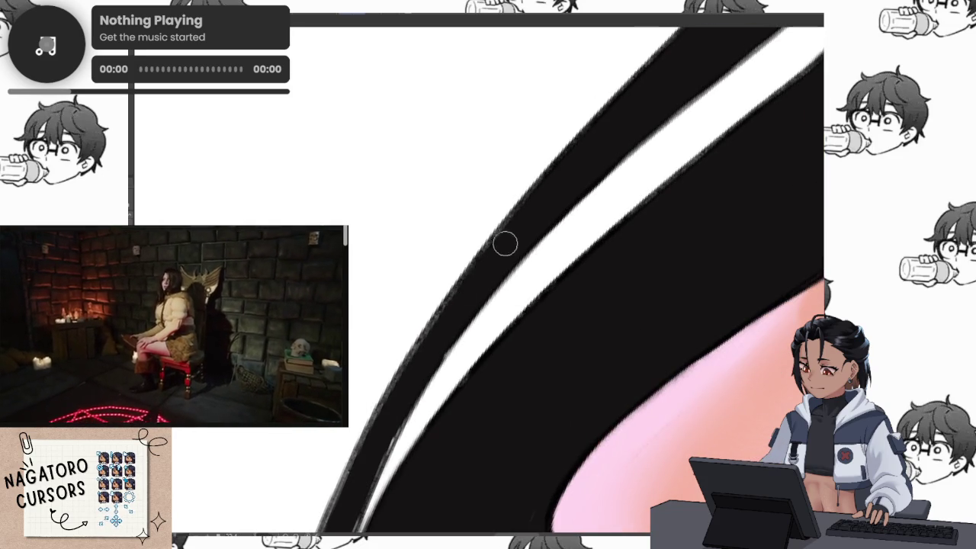
left_click_drag(398, 402, 447, 312)
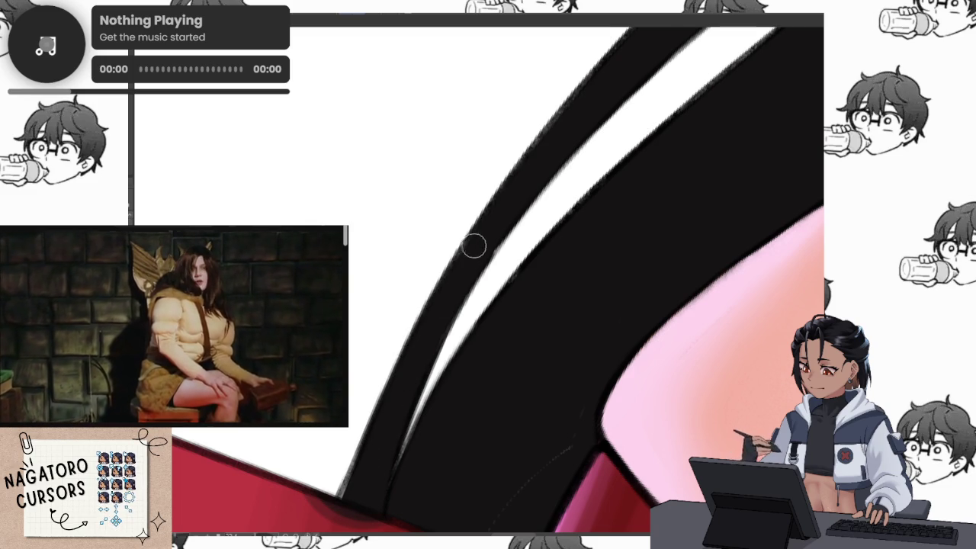
left_click_drag(394, 413, 480, 310)
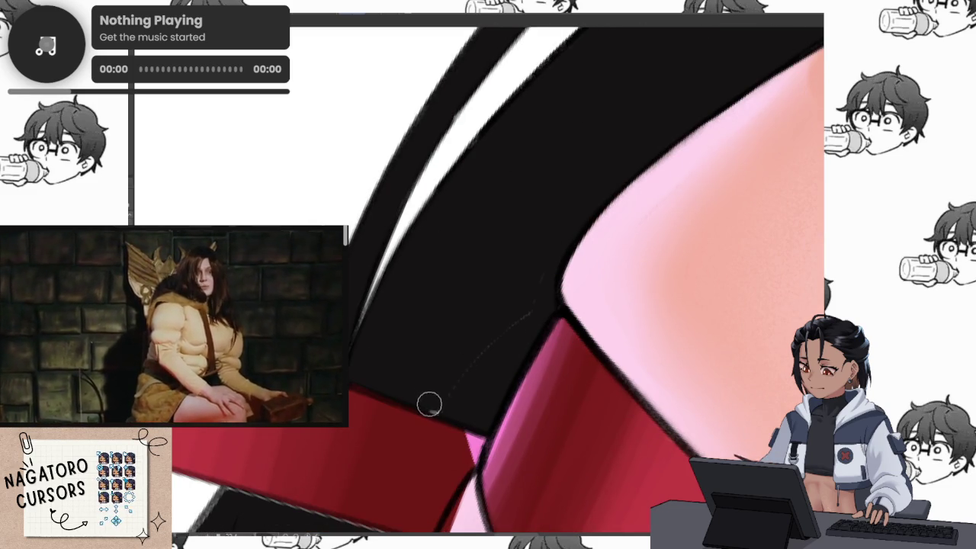
scroll(495, 297, "down", 1)
scroll(501, 318, "down", 1)
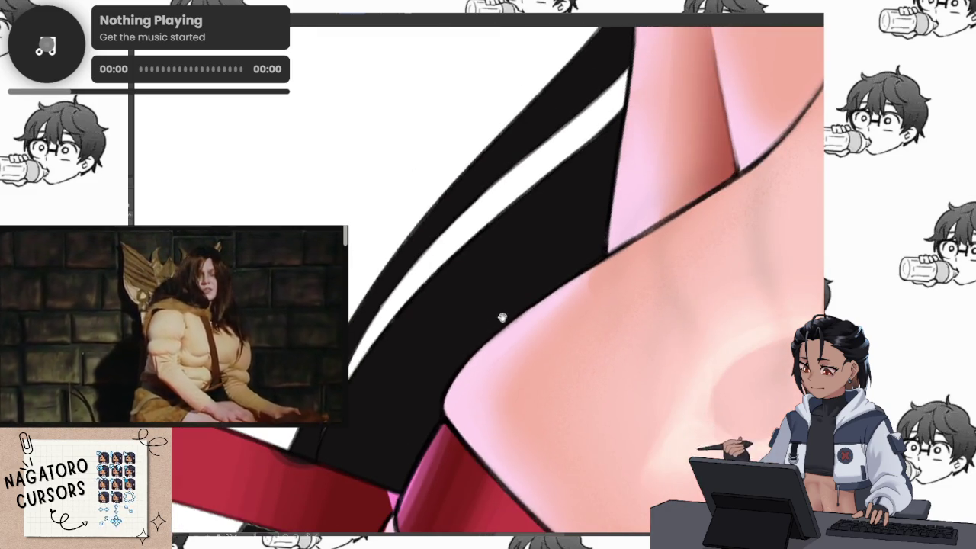
scroll(435, 410, "down", 1)
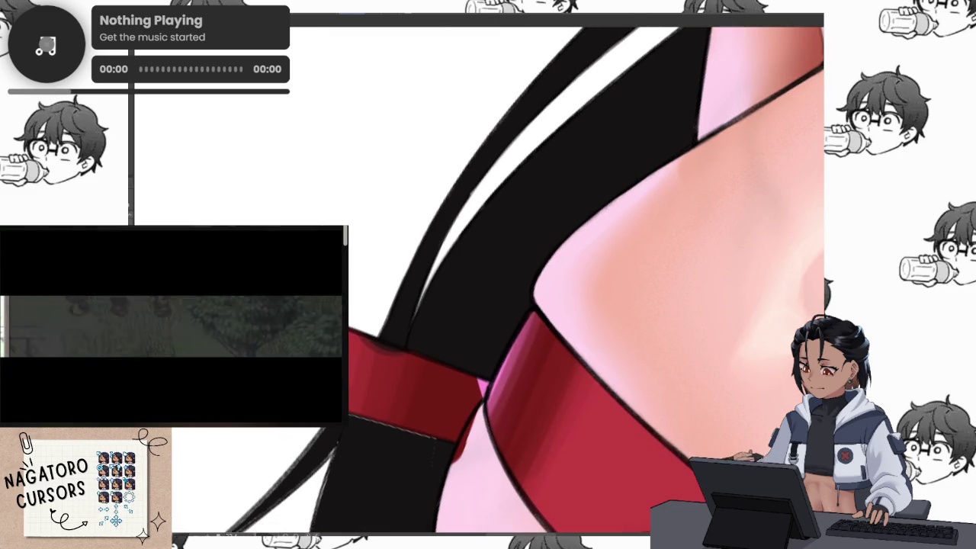
left_click_drag(488, 275, 531, 321)
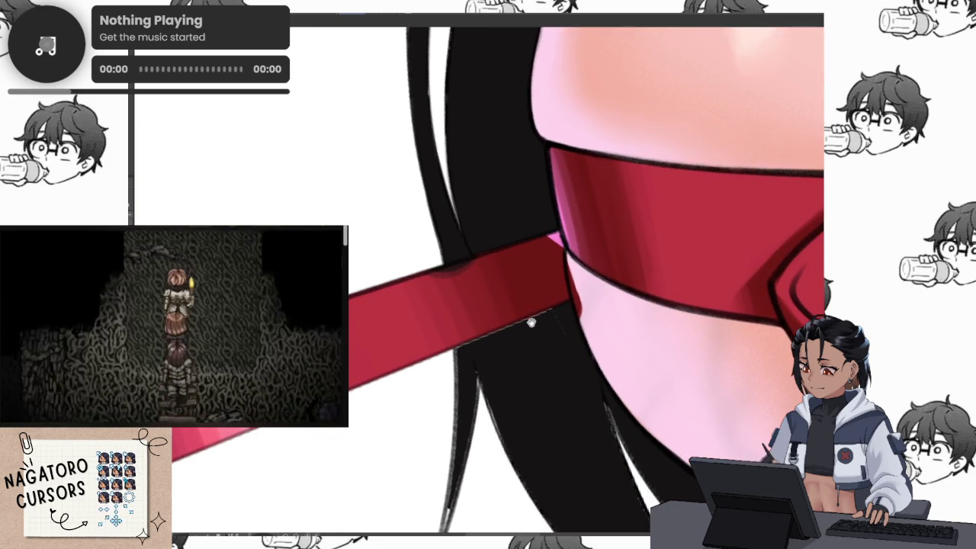
scroll(505, 313, "up", 3)
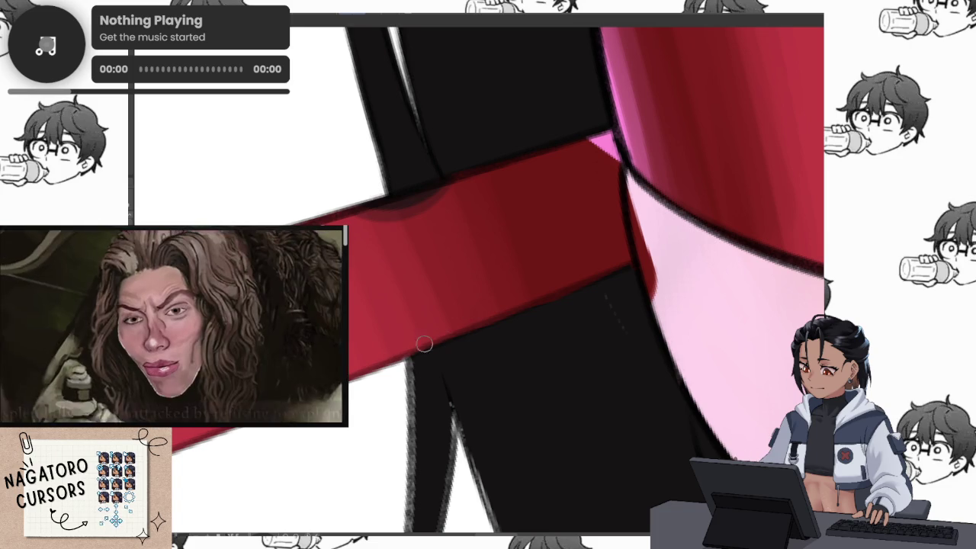
mouse_move(643, 399)
left_mouse_down()
mouse_move(622, 349)
mouse_move(548, 333)
left_mouse_up()
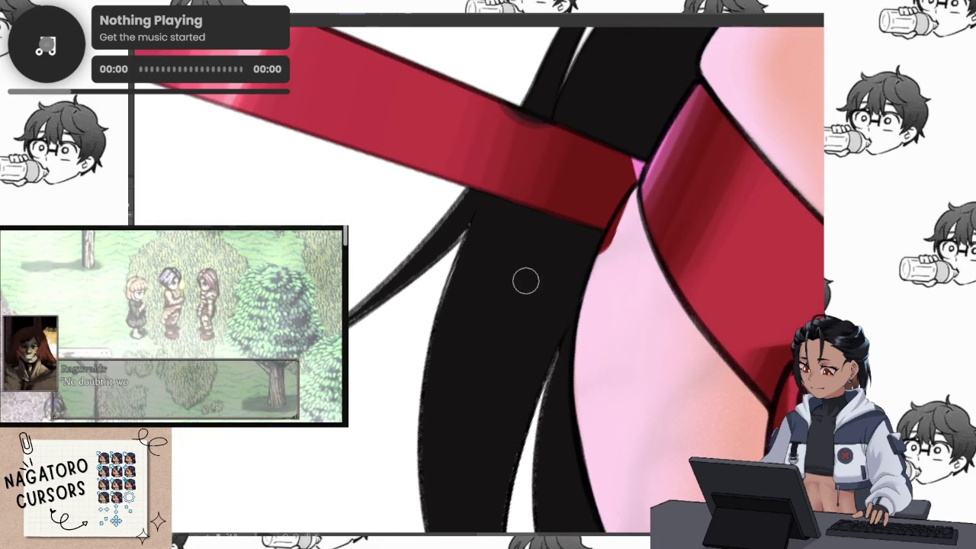
left_click_drag(526, 296, 560, 338)
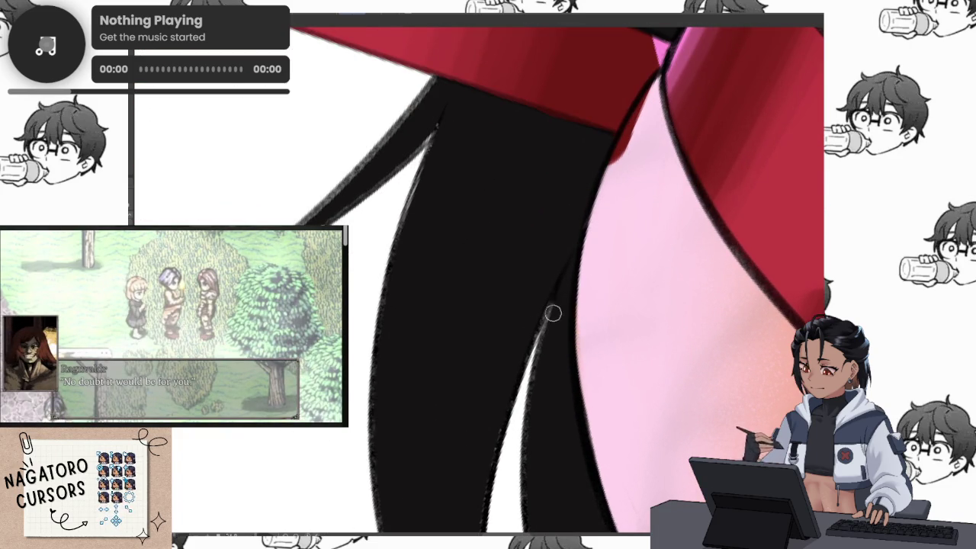
left_click_drag(534, 494, 519, 274)
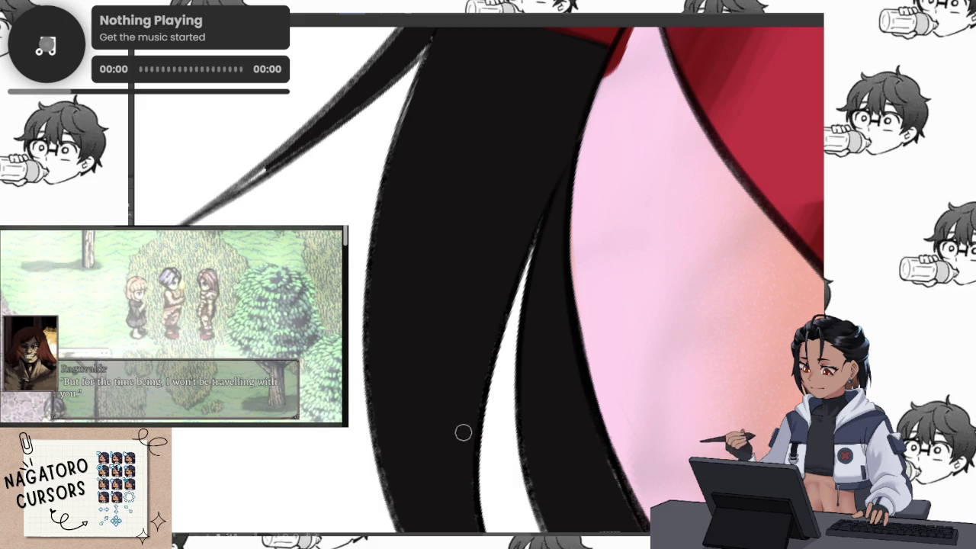
scroll(468, 407, "down", 2)
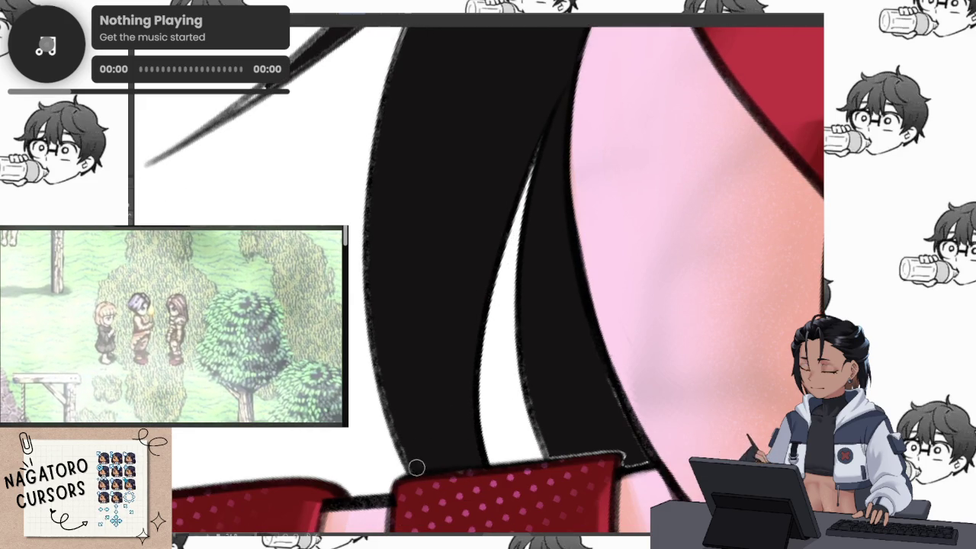
scroll(384, 206, "up", 3)
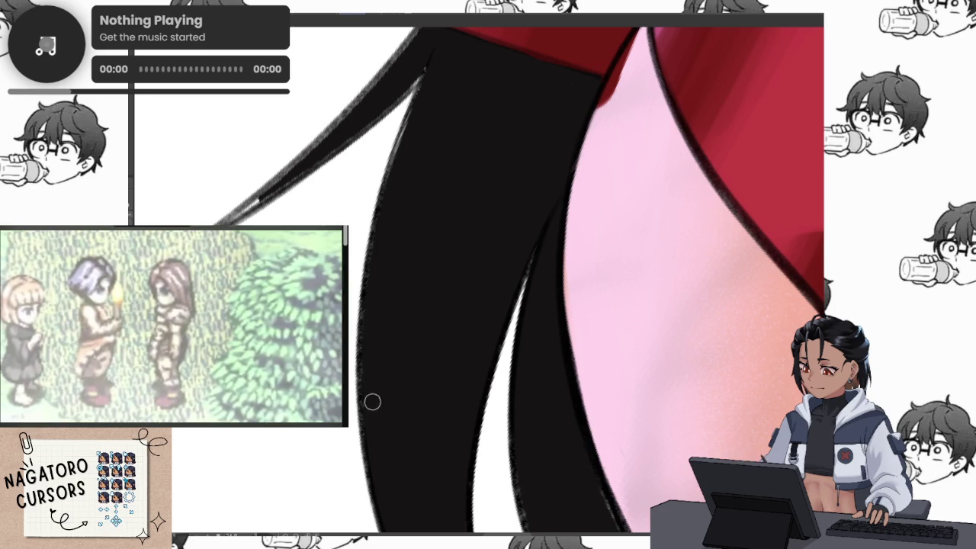
scroll(370, 289, "up", 3)
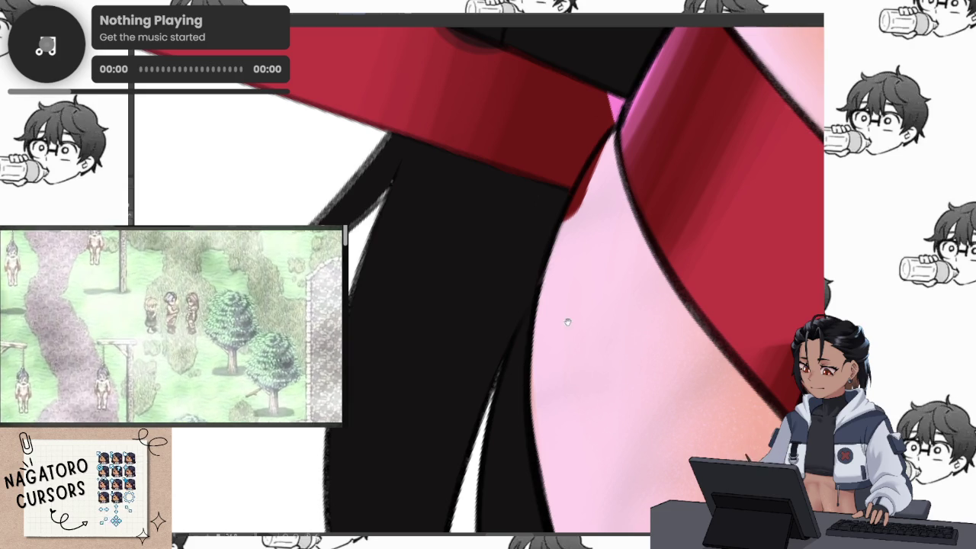
scroll(571, 381, "down", 5)
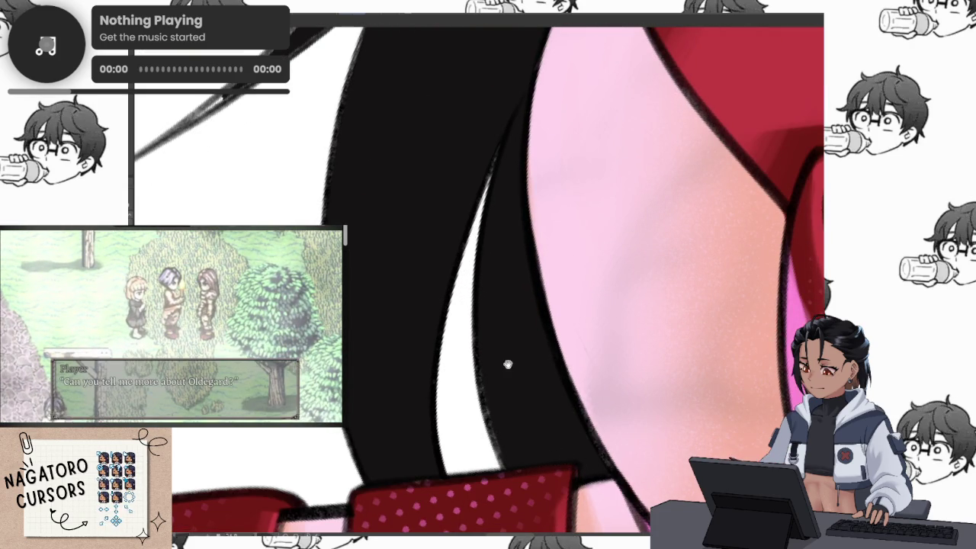
scroll(516, 353, "up", 1)
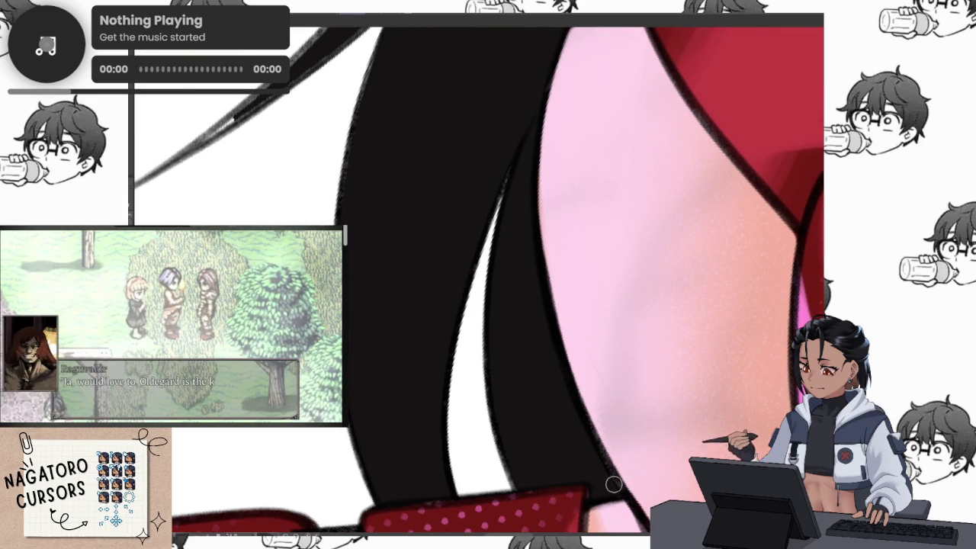
scroll(587, 466, "up", 4)
scroll(533, 396, "up", 3)
scroll(541, 304, "up", 3)
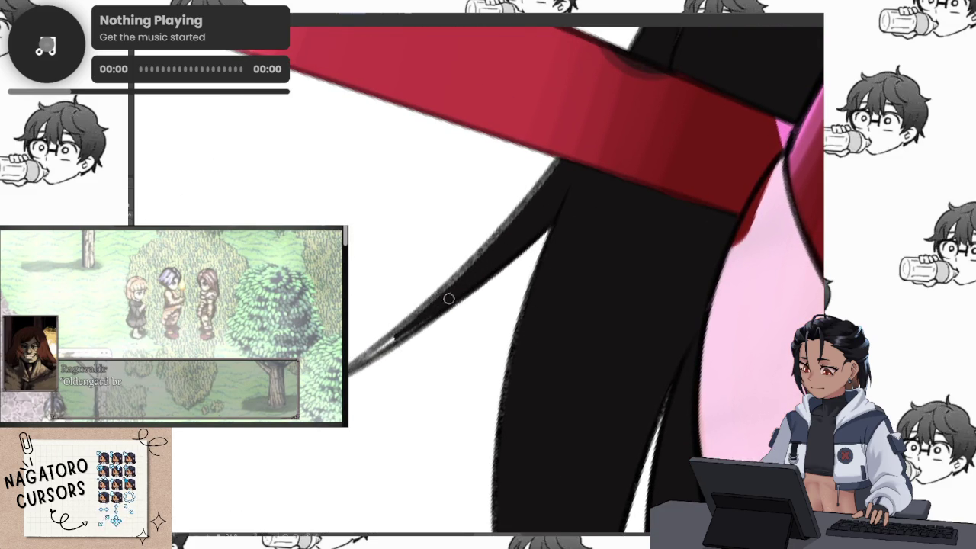
Follow the red ribbon and keep its dark shading after checking it with undo and redo.
left_click_drag(441, 296, 381, 360)
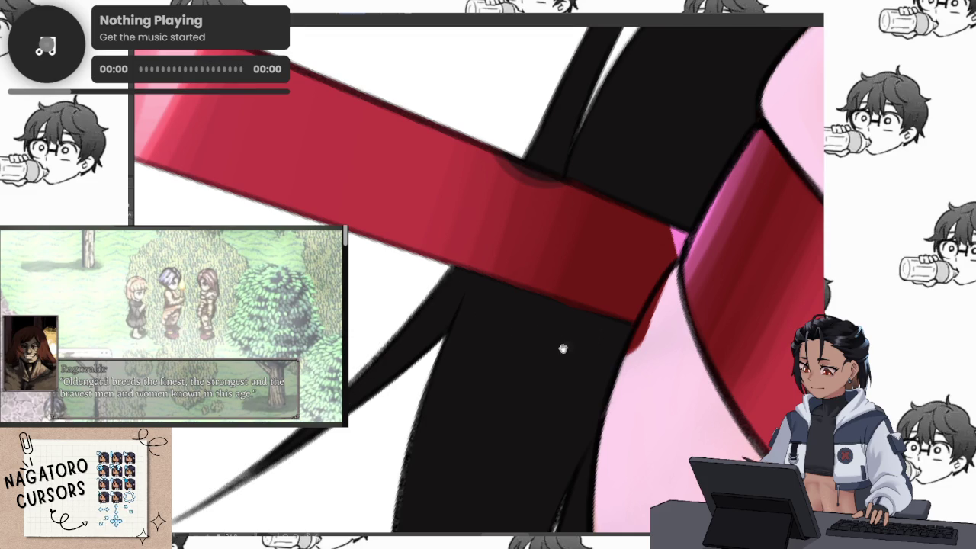
scroll(554, 336, "down", 2)
scroll(566, 312, "down", 3)
scroll(579, 218, "up", 1)
scroll(587, 229, "up", 2)
scroll(598, 244, "up", 1)
scroll(614, 263, "up", 1)
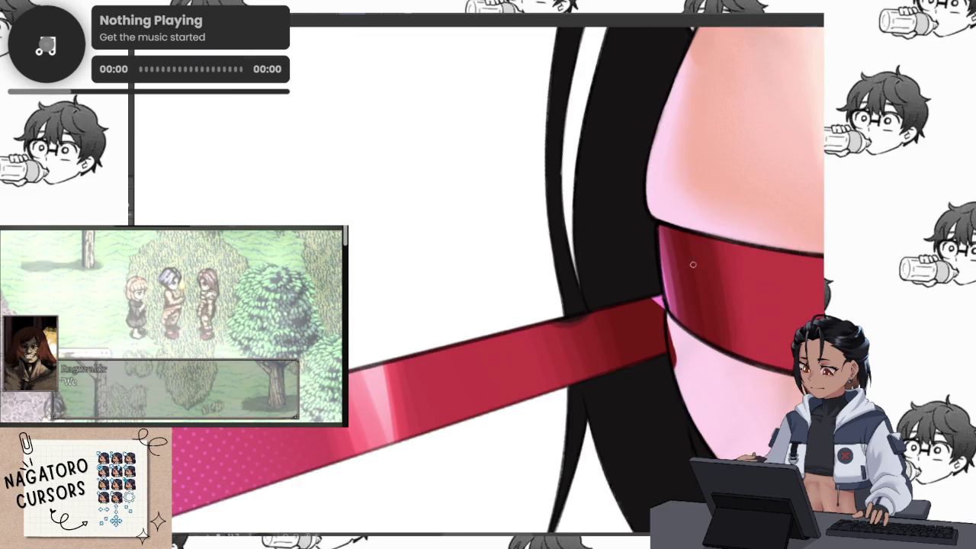
left_click_drag(613, 263, 588, 305)
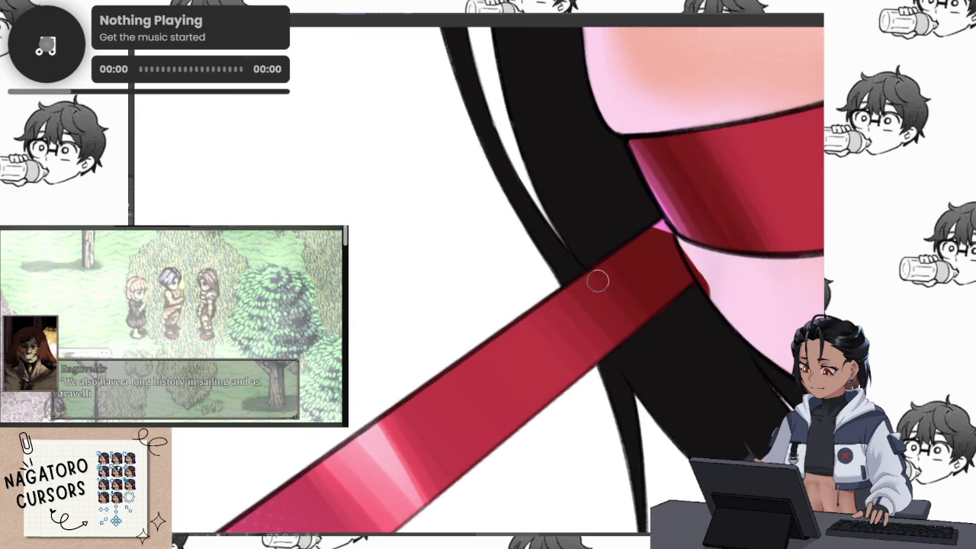
scroll(583, 289, "up", 1)
scroll(584, 289, "up", 1)
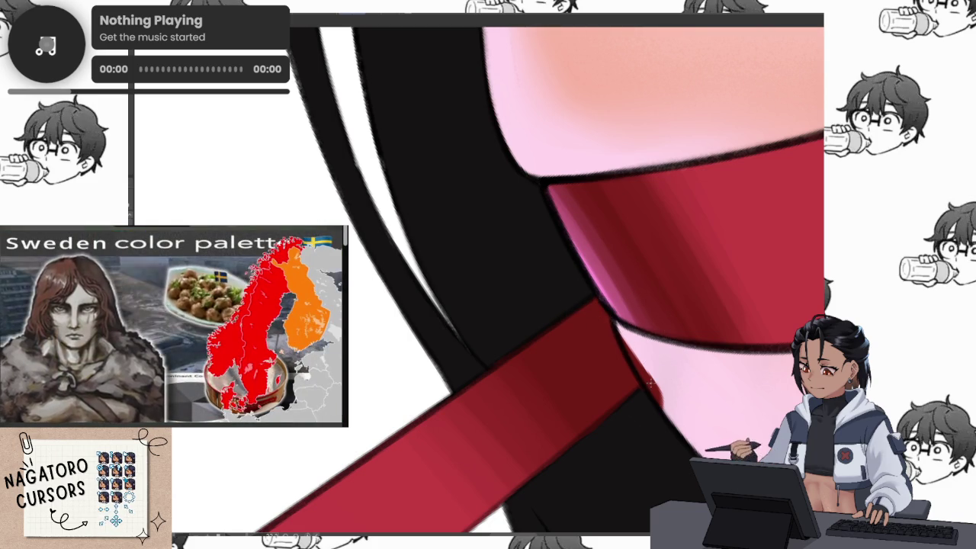
key("ctrl+z")
key("ctrl+y")
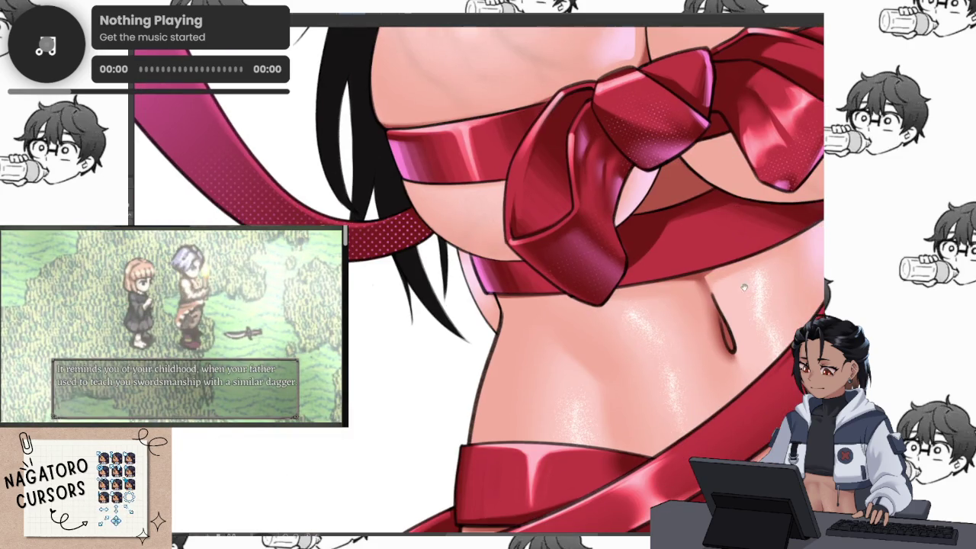
Paint solid black along the hair's top edge where it meets the red ribbon.
left_click_drag(744, 287, 715, 140)
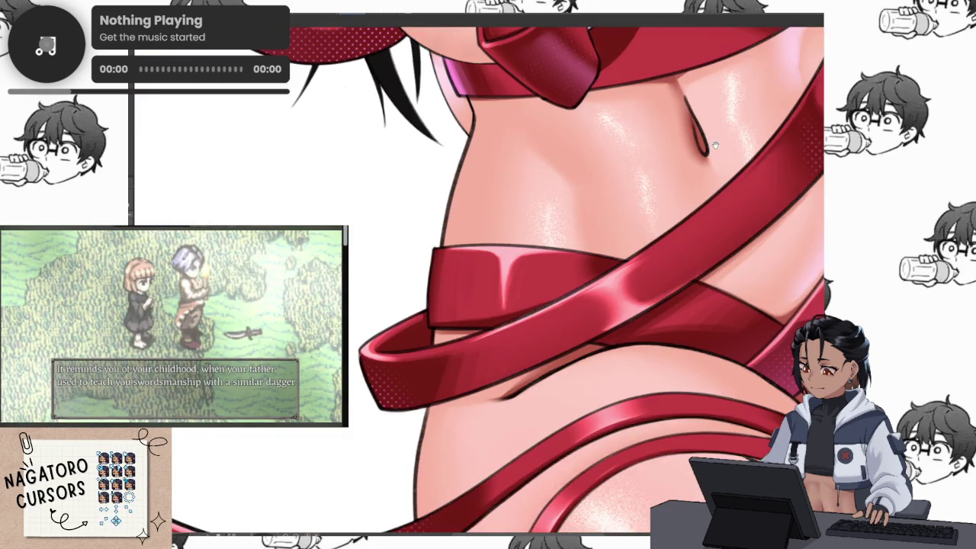
left_click_drag(745, 272, 750, 435)
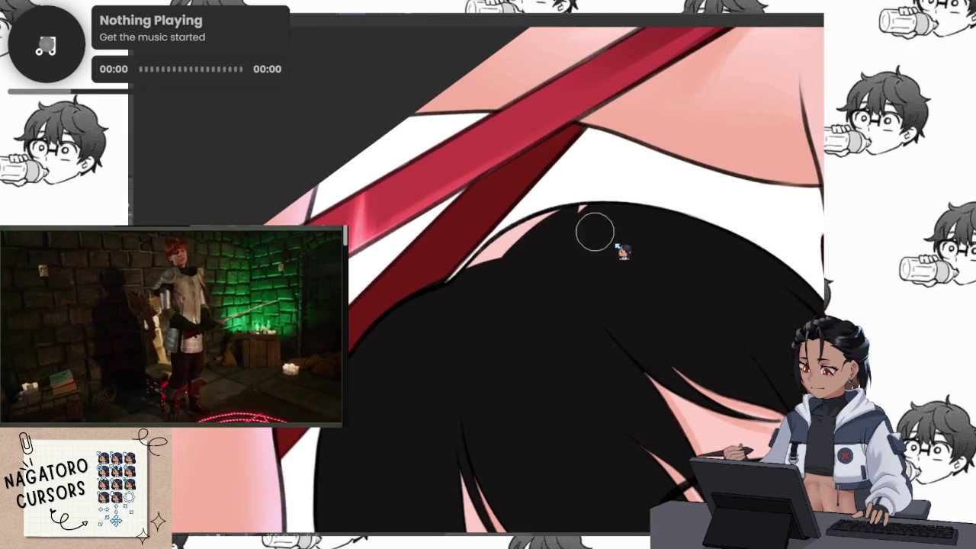
mouse_move(567, 224)
left_mouse_down()
mouse_move(481, 279)
mouse_move(516, 247)
mouse_move(382, 279)
mouse_move(401, 282)
mouse_move(367, 307)
left_mouse_up()
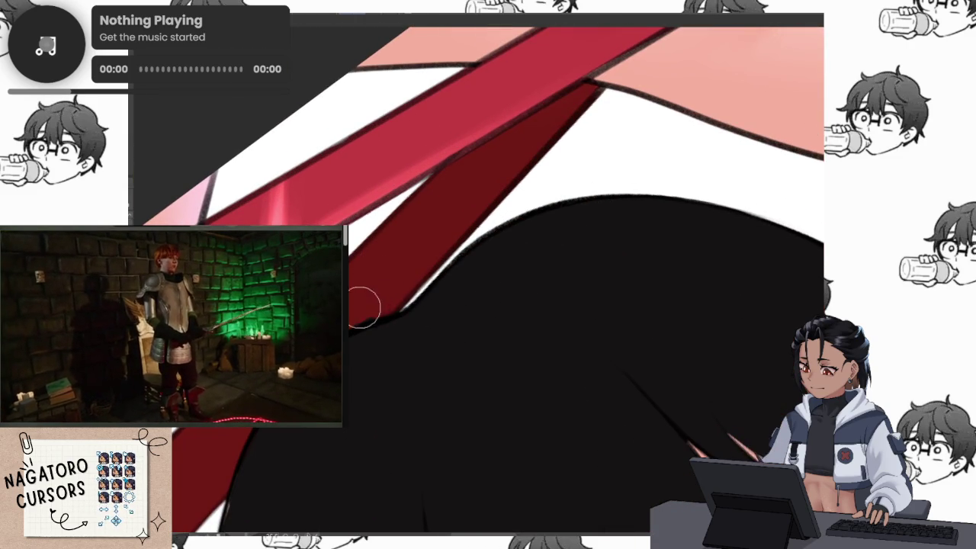
mouse_move(371, 266)
left_mouse_down()
mouse_move(442, 234)
mouse_move(368, 296)
left_mouse_up()
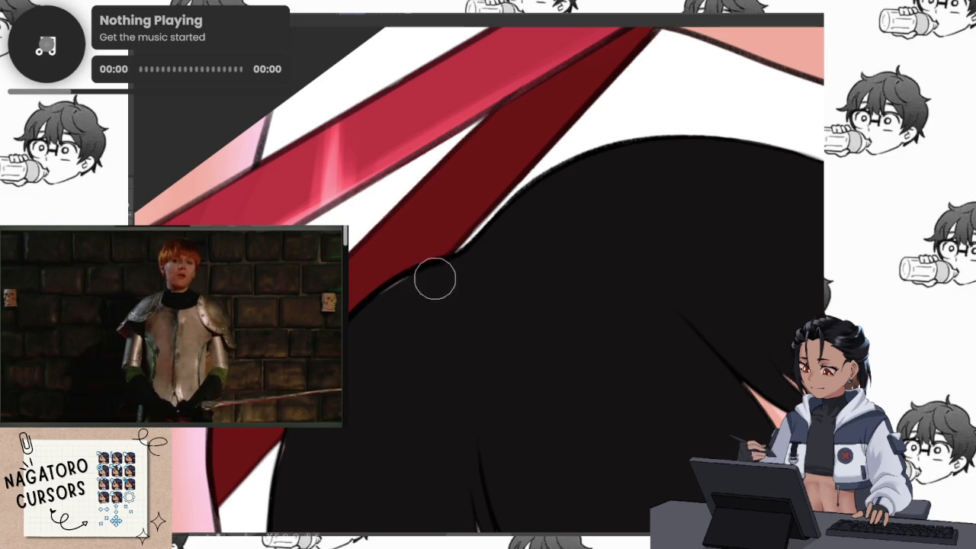
left_click_drag(349, 373, 349, 351)
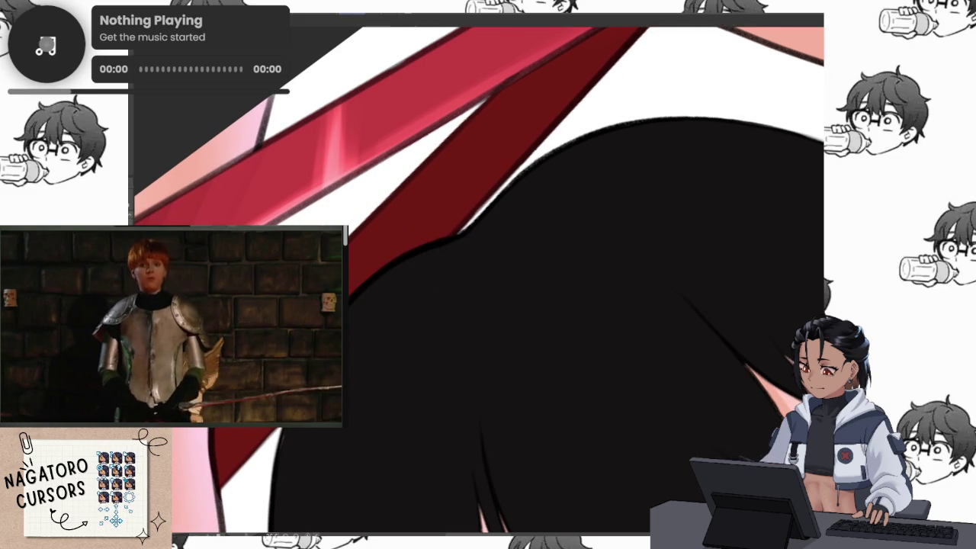
scroll(411, 348, "down", 5)
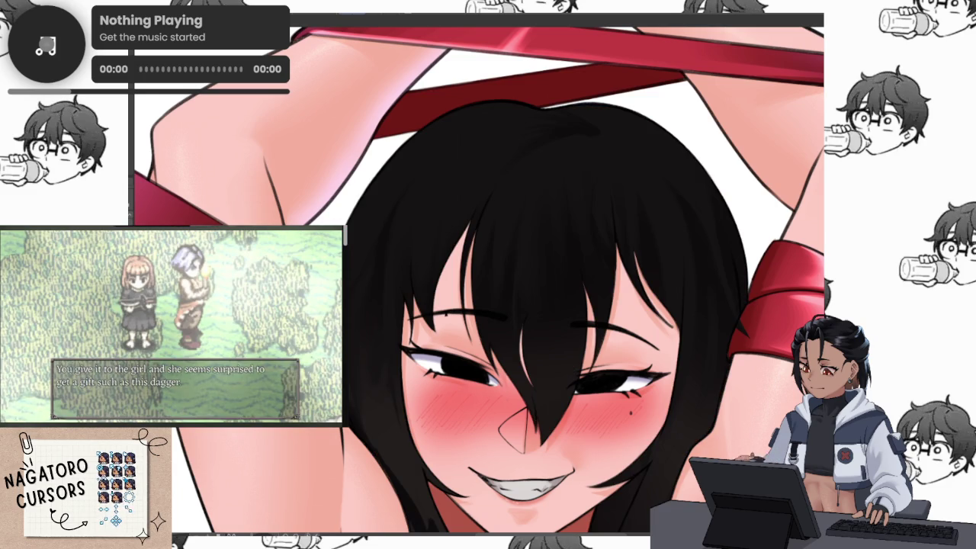
Fill the central and right hair gaps black and remove the dark blob atop the hair.
left_click(534, 176)
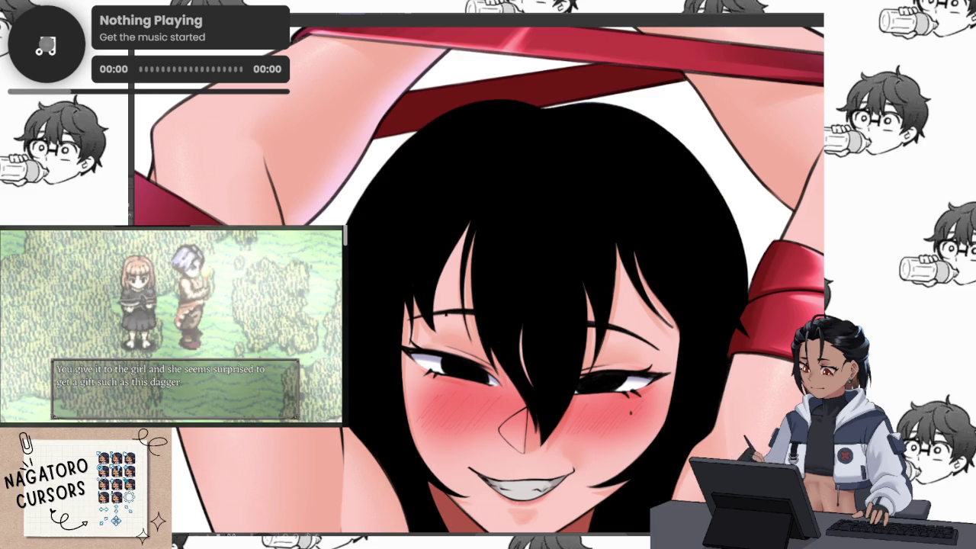
key("ctrl+z")
left_click(526, 305)
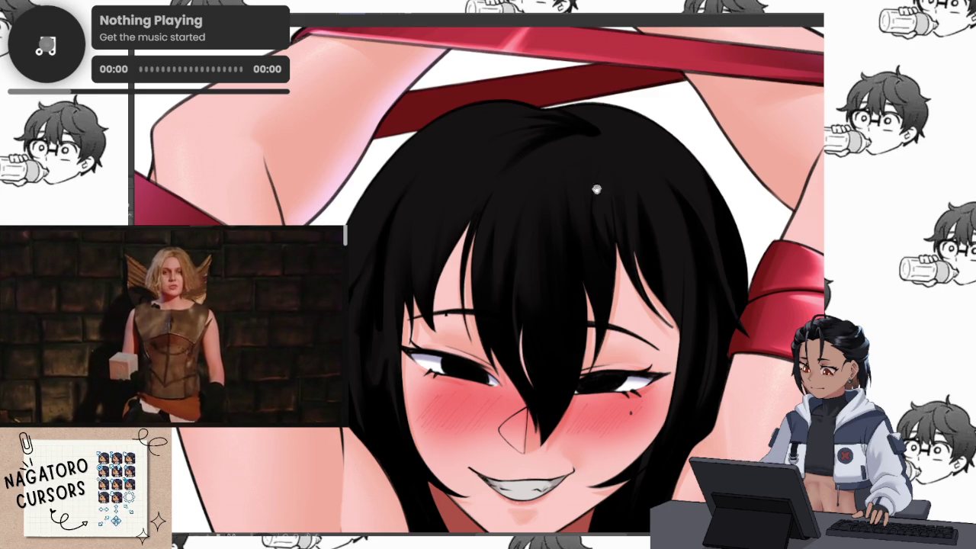
left_click_drag(608, 187, 637, 277)
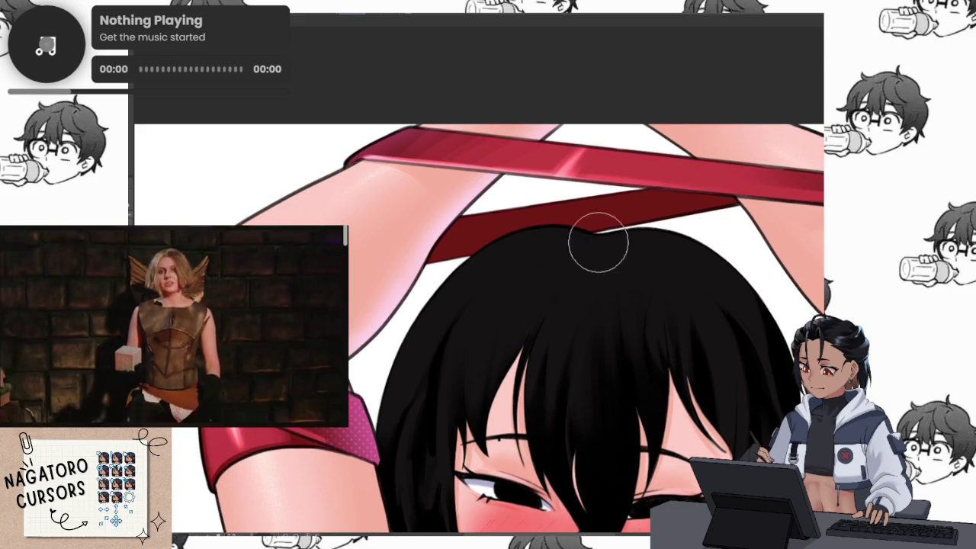
scroll(619, 221, "up", 2)
key("ctrl+z")
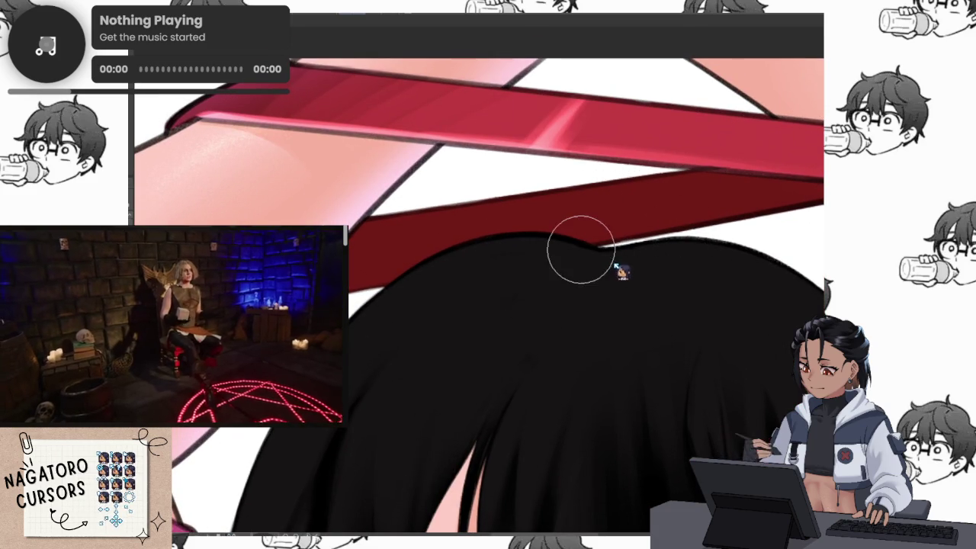
Shrink the brush and paint over the hair spike with ribbon red.
left_click_drag(642, 283, 636, 119)
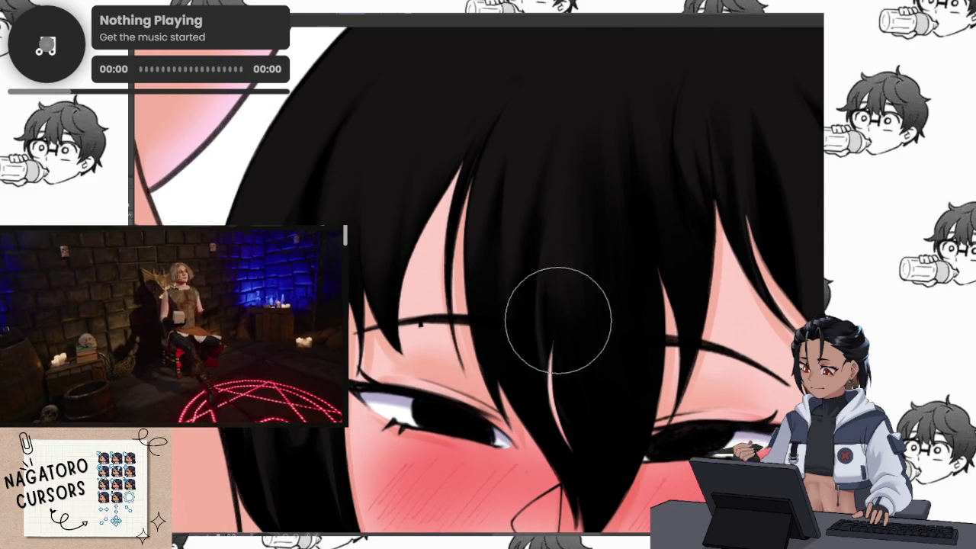
scroll(557, 296, "down", 2)
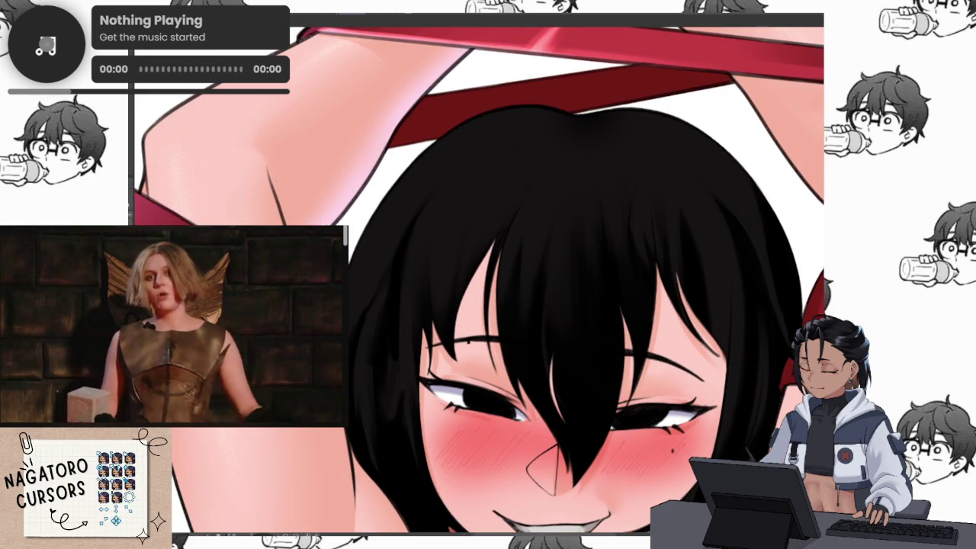
scroll(555, 283, "up", 2)
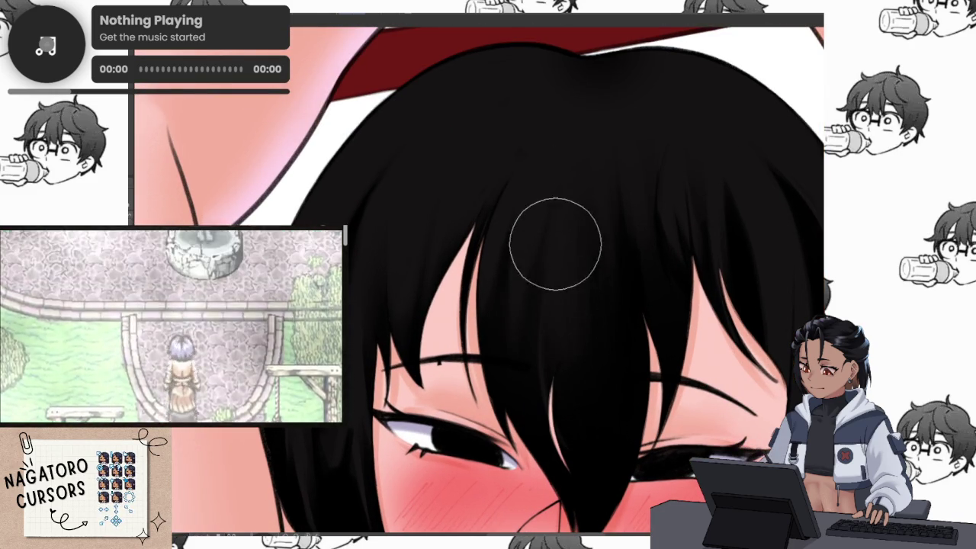
key("[")
scroll(550, 390, "down", 1)
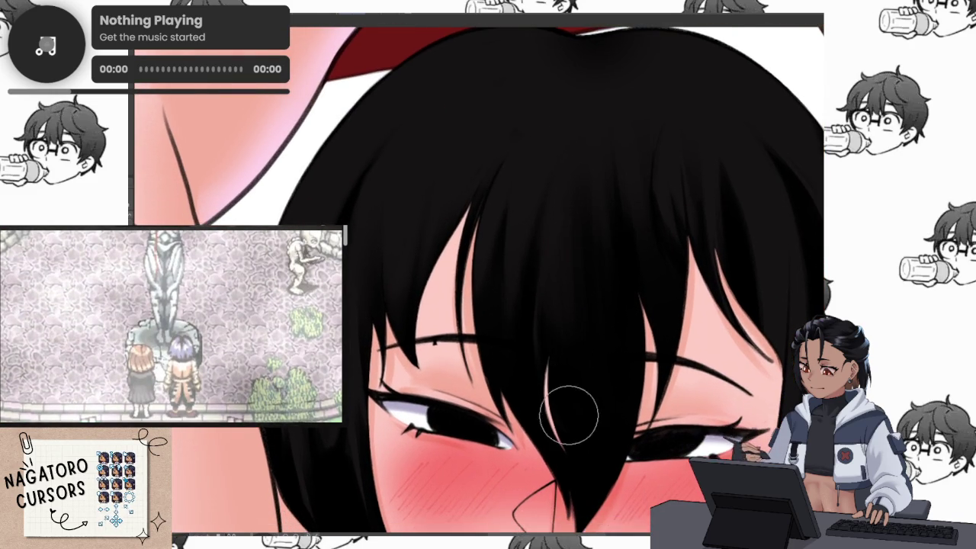
scroll(632, 392, "up", 2)
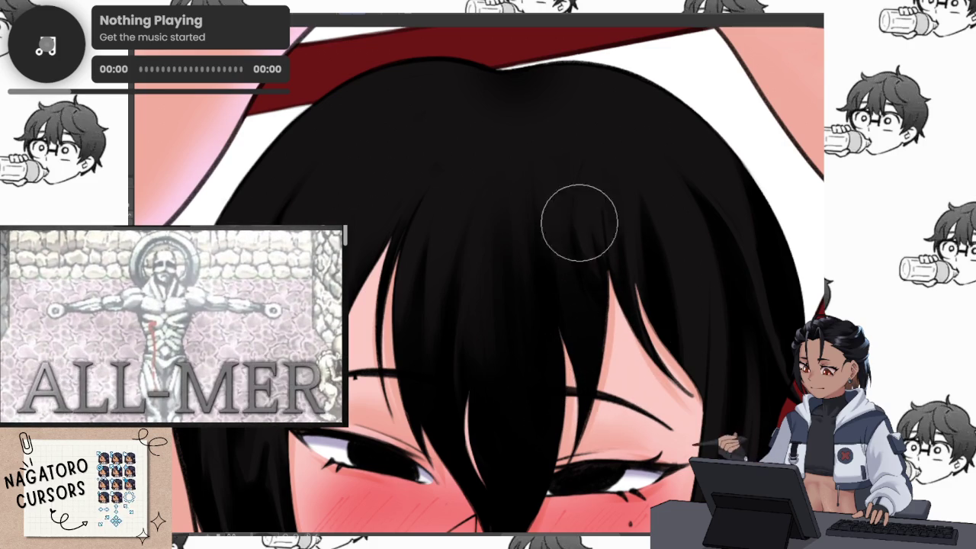
scroll(713, 250, "down", 1)
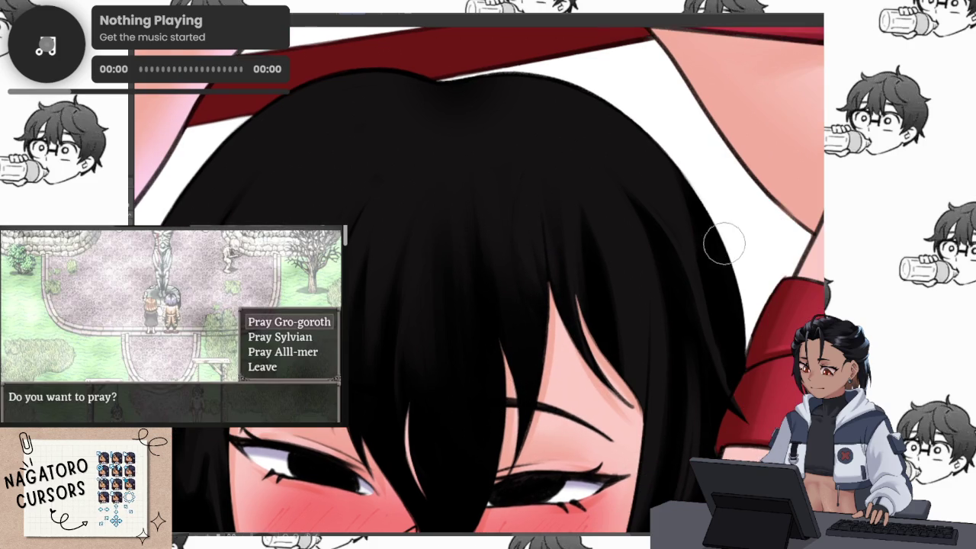
scroll(699, 252, "down", 2)
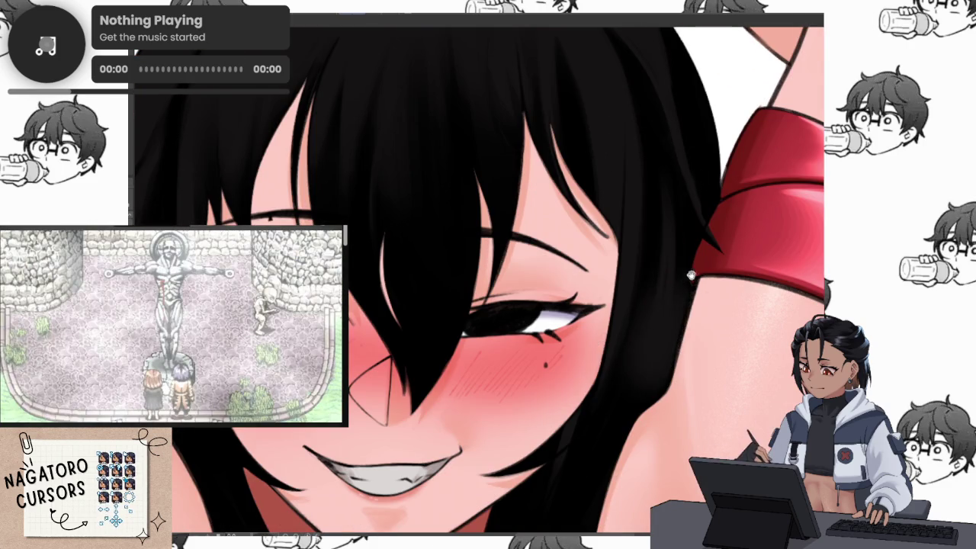
scroll(655, 349, "up", 2)
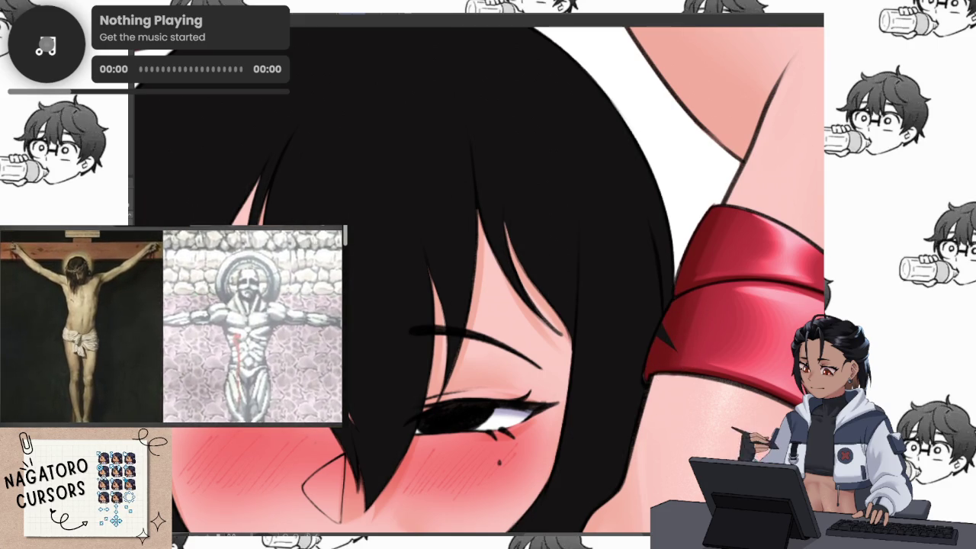
scroll(719, 371, "up", 1)
scroll(719, 371, "up", 1)
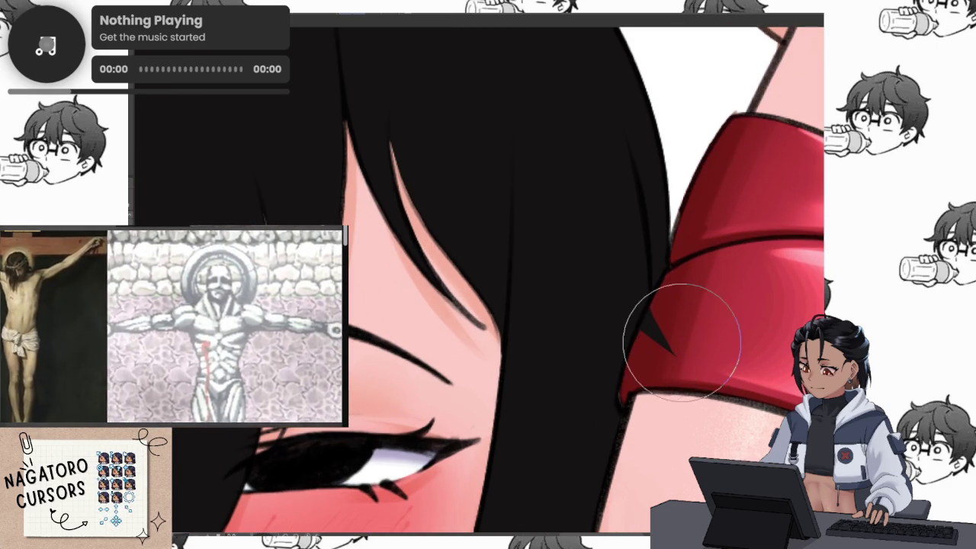
left_click_drag(670, 343, 670, 342)
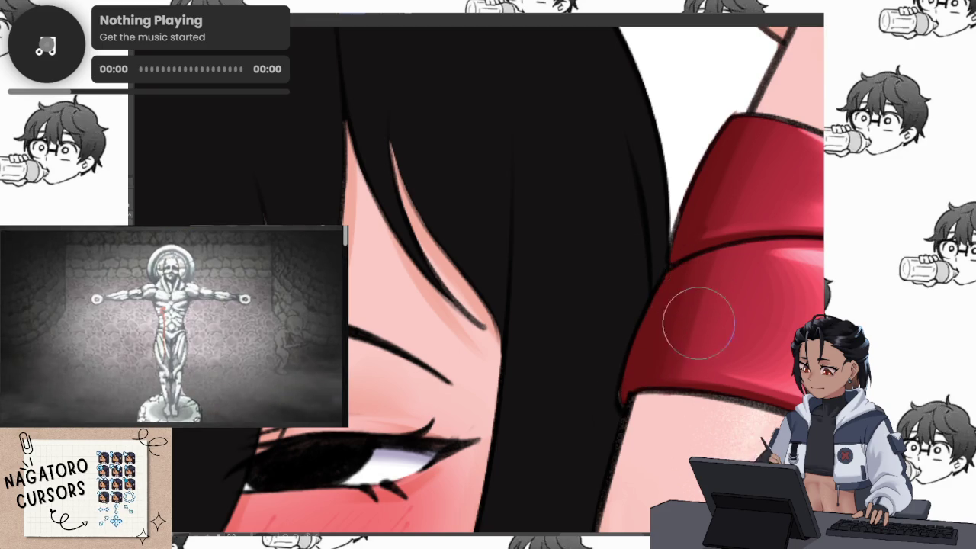
Darken the hair strands falling over the eye.
scroll(699, 313, "down", 2)
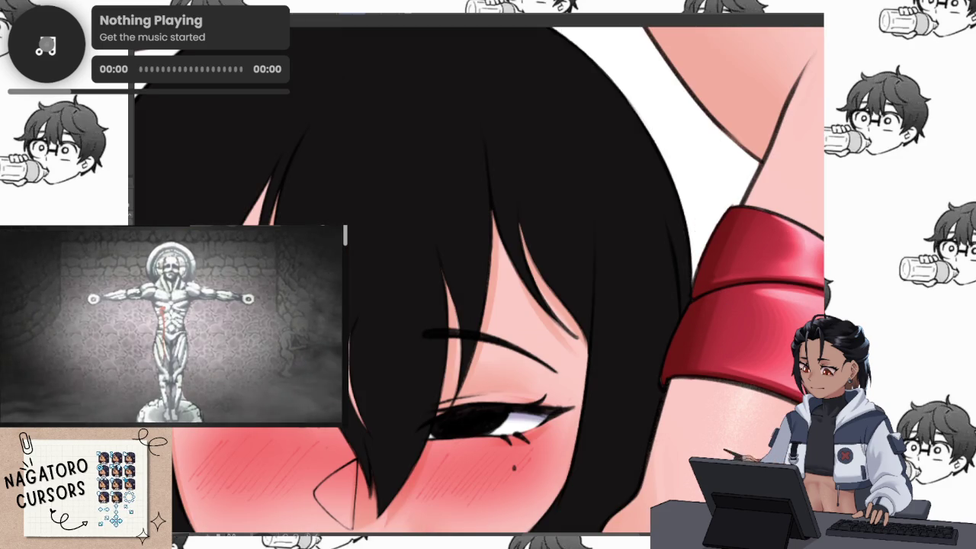
left_click_drag(465, 160, 396, 495)
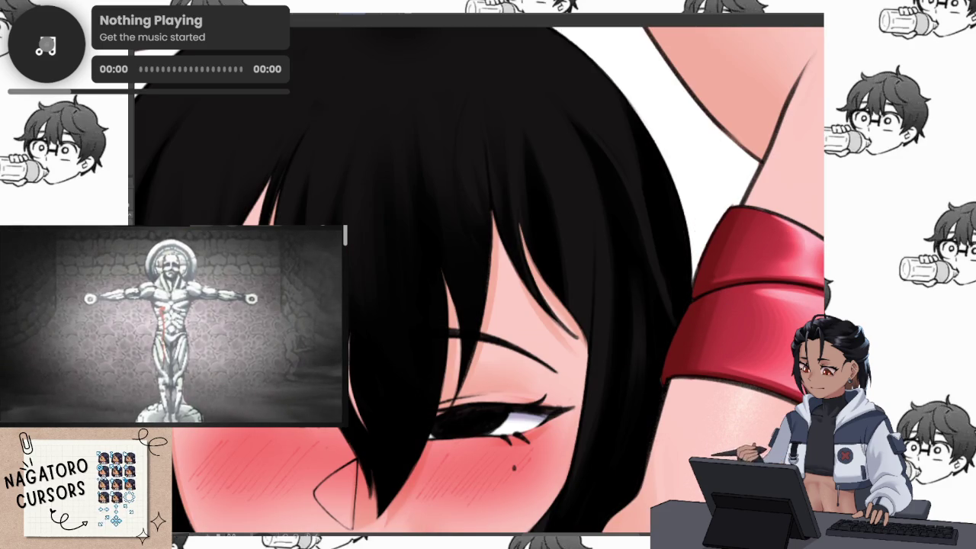
key("ctrl+z")
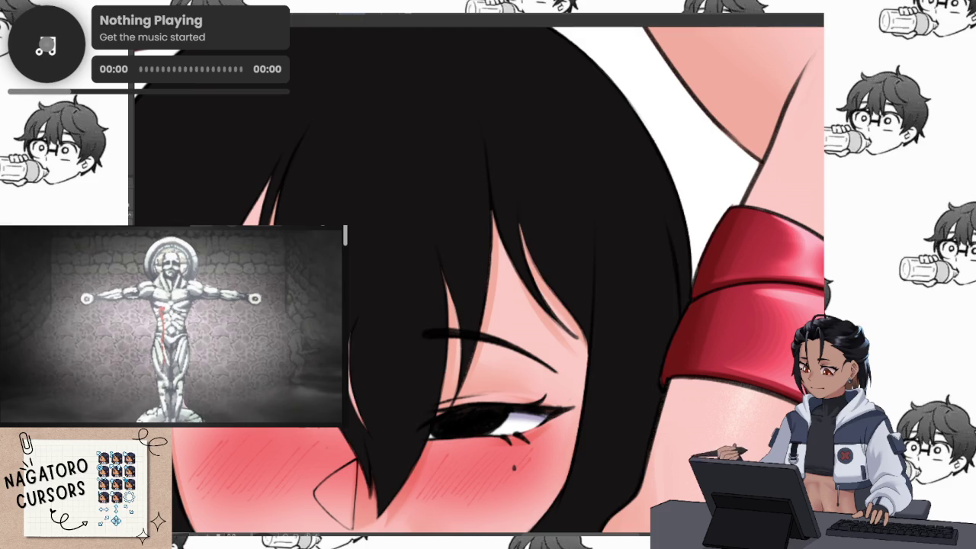
key("ctrl+y")
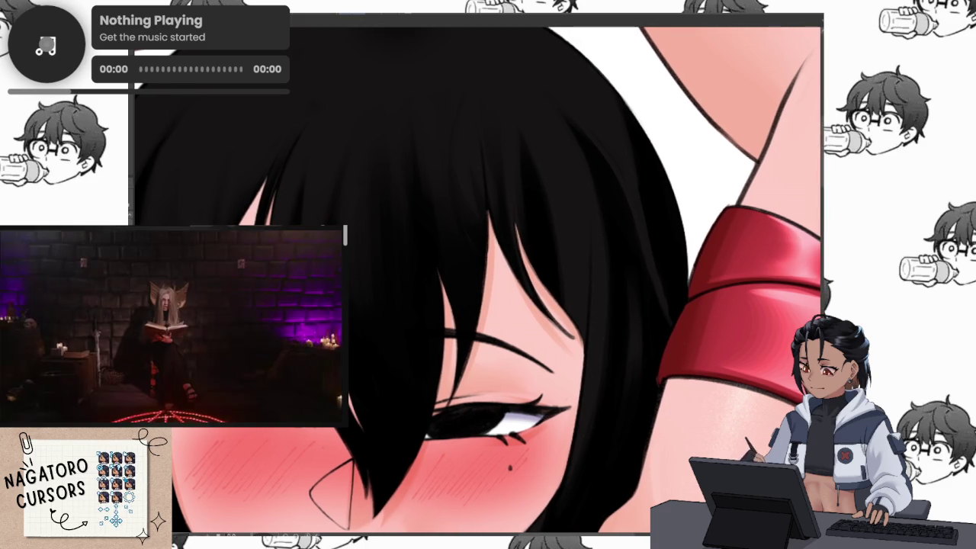
Remove the black overlay to reveal blue hair and darken its right edge.
key("ctrl+z")
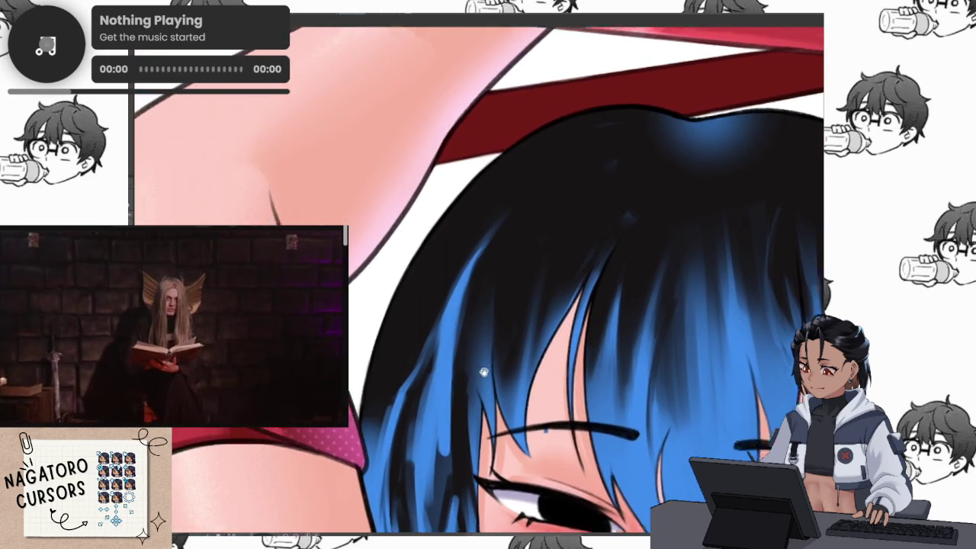
left_click_drag(483, 371, 224, 348)
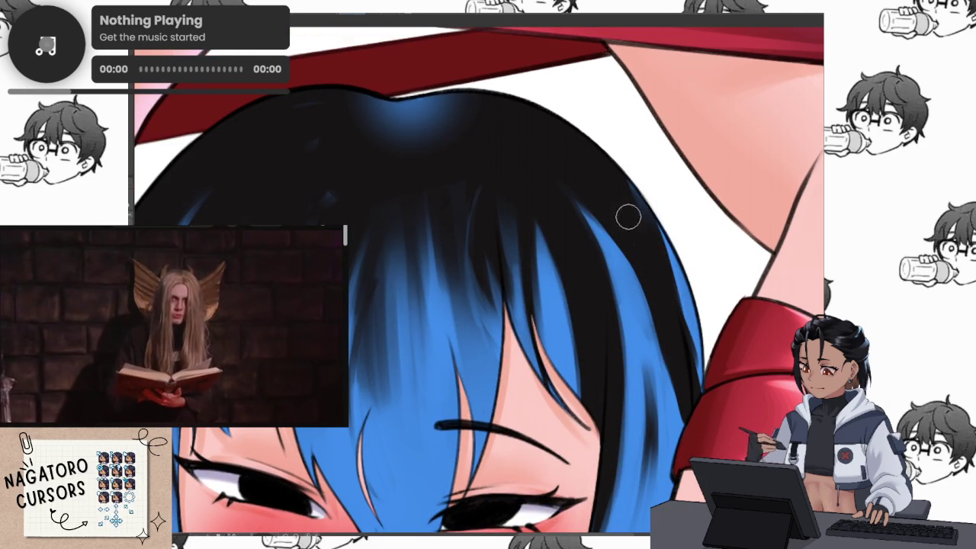
left_click_drag(677, 321, 655, 268)
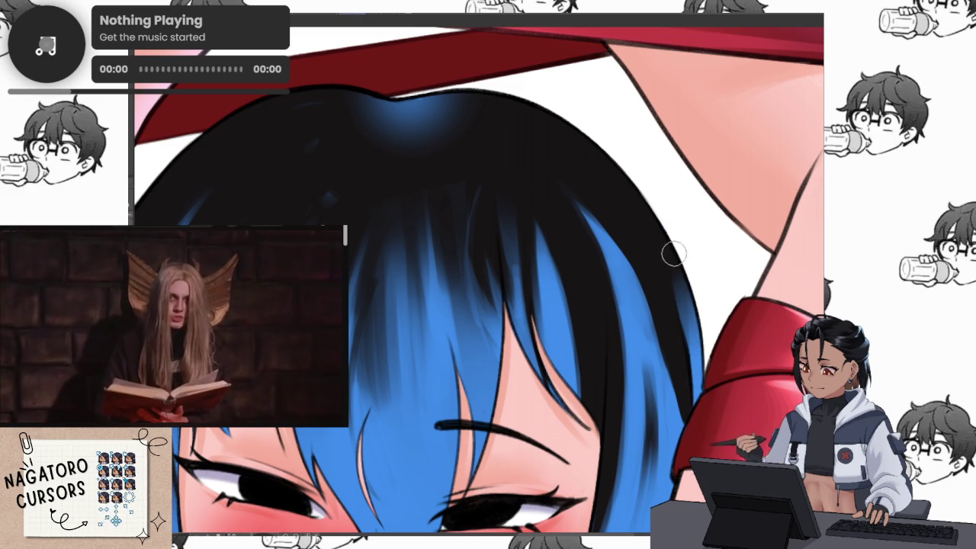
Frame the face and eyes, then darken the blue strand beside the red armband.
left_click_drag(694, 290, 619, 256)
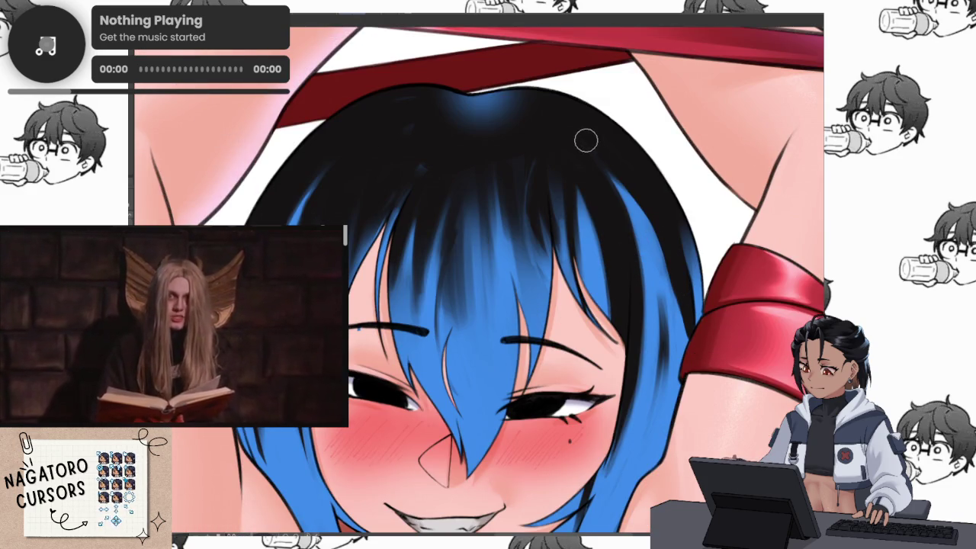
left_click_drag(628, 291, 610, 377)
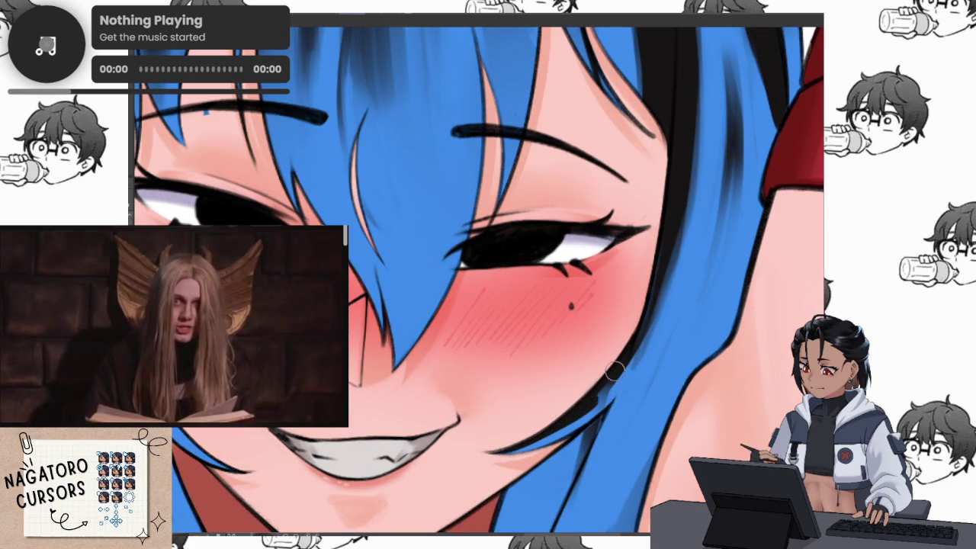
left_click_drag(526, 469, 644, 299)
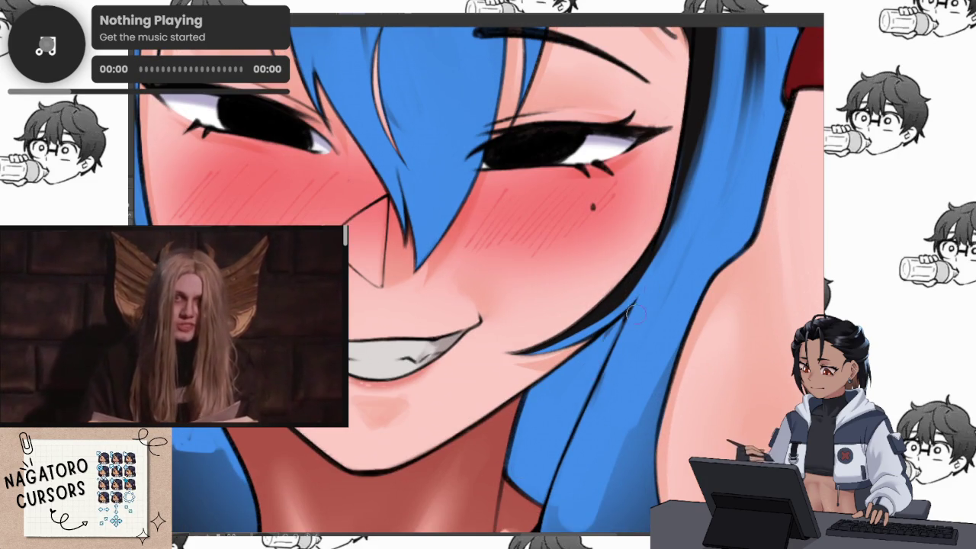
mouse_move(633, 307)
left_mouse_down()
mouse_move(579, 358)
mouse_move(548, 418)
left_mouse_up()
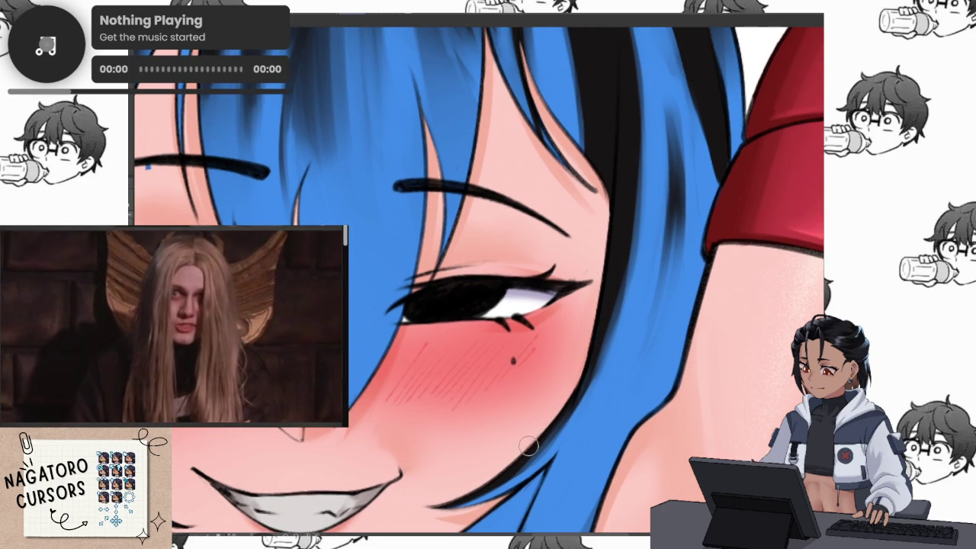
left_click_drag(621, 266, 618, 314)
scroll(647, 393, "down", 2)
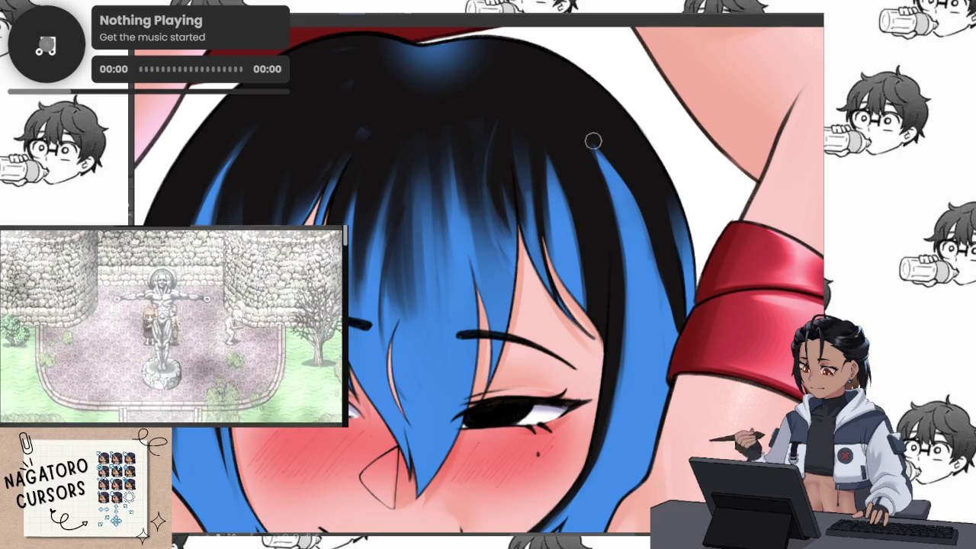
scroll(689, 343, "up", 2)
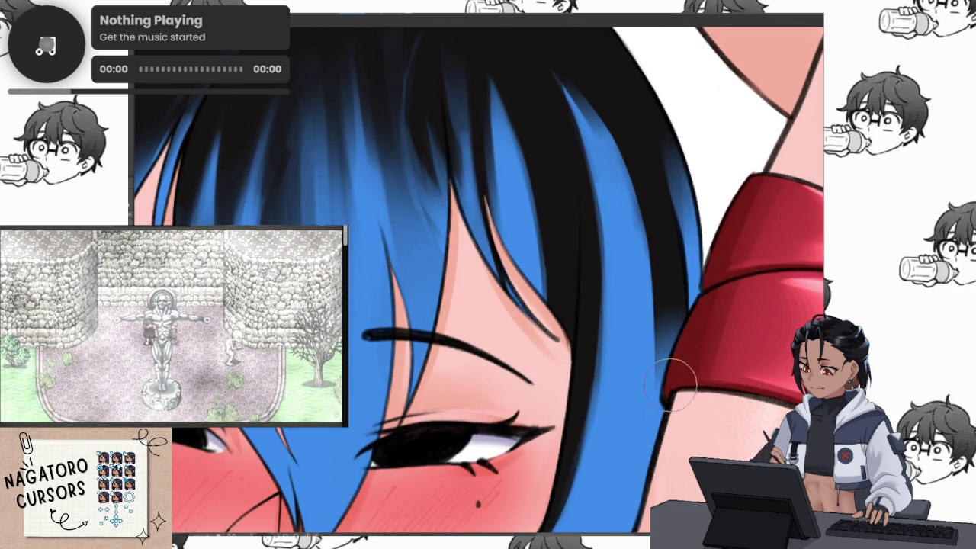
left_click_drag(548, 61, 660, 318)
scroll(660, 319, "down", 3)
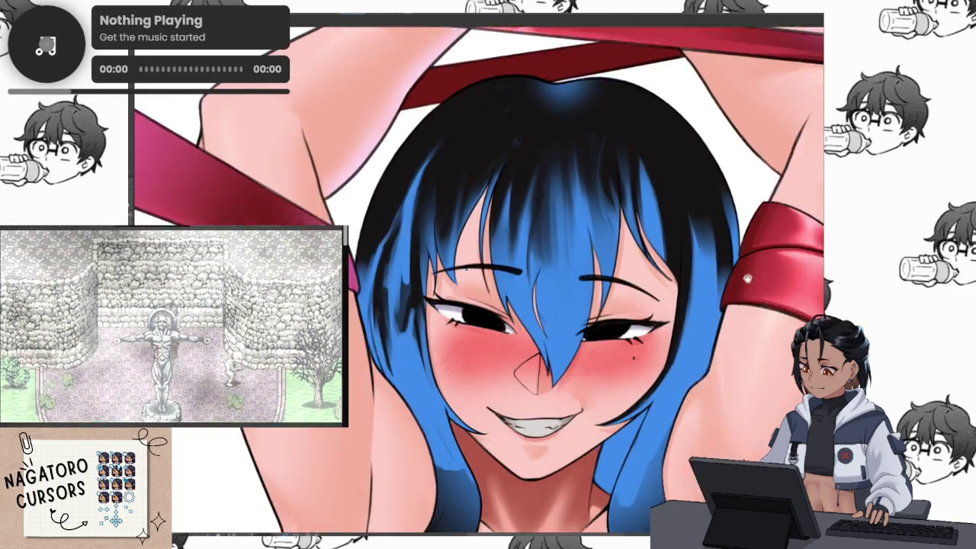
Deepen the fringe's dark shading and add blue highlight strokes along its strands.
scroll(660, 419, "up", 3)
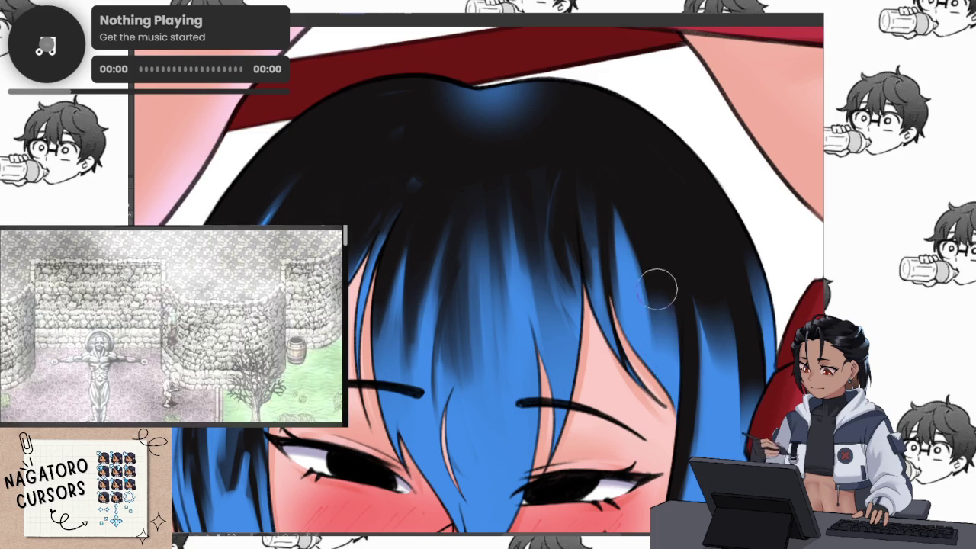
left_click_drag(622, 183, 655, 328)
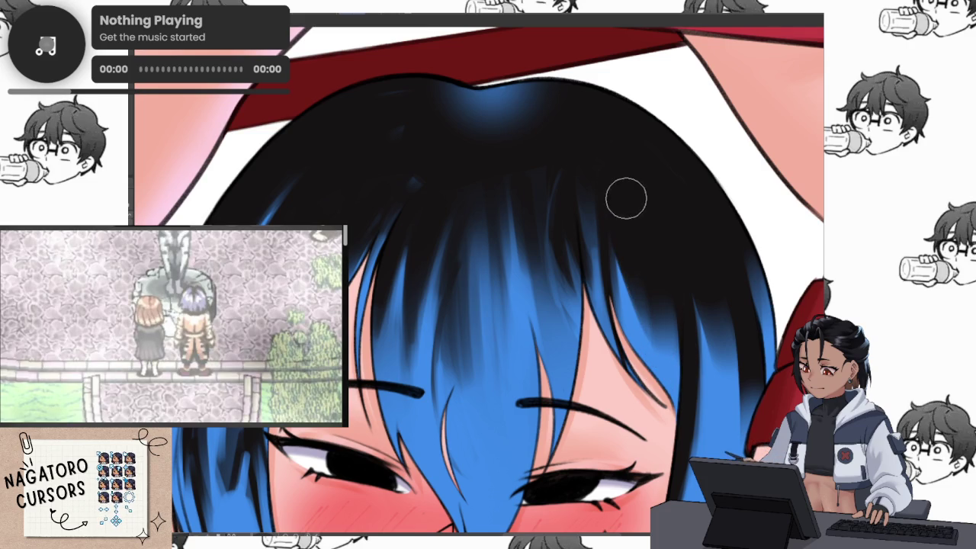
left_click_drag(629, 257, 668, 358)
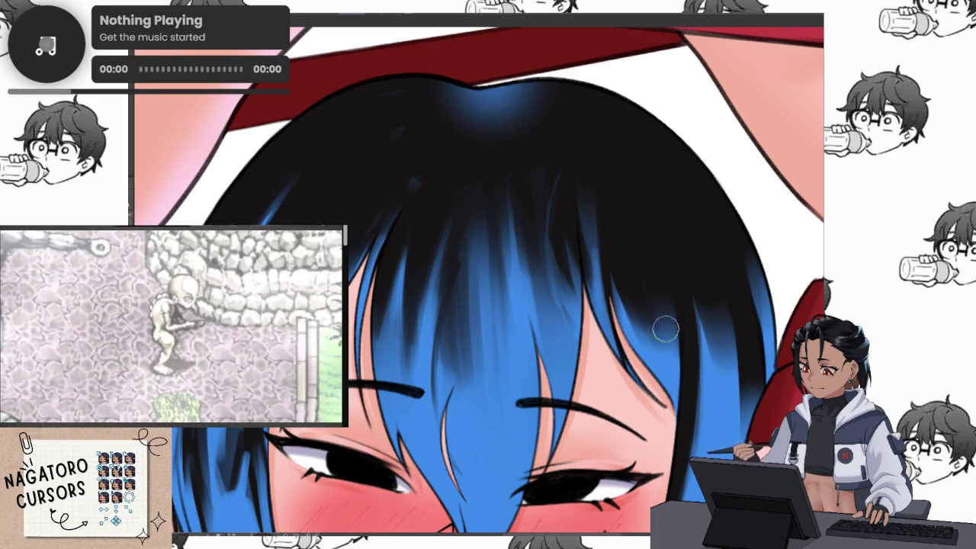
scroll(631, 224, "up", 5)
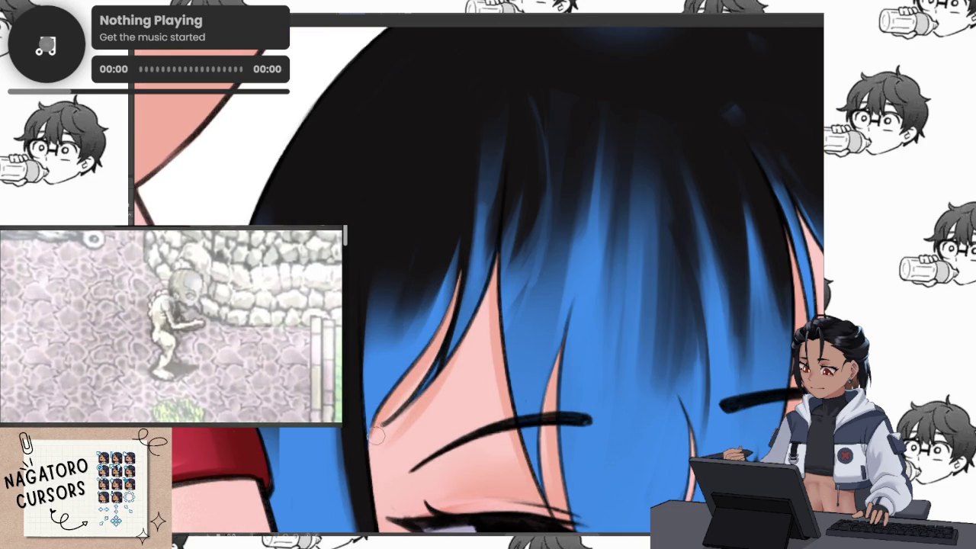
left_click_drag(377, 434, 404, 175)
left_click_drag(370, 283, 410, 213)
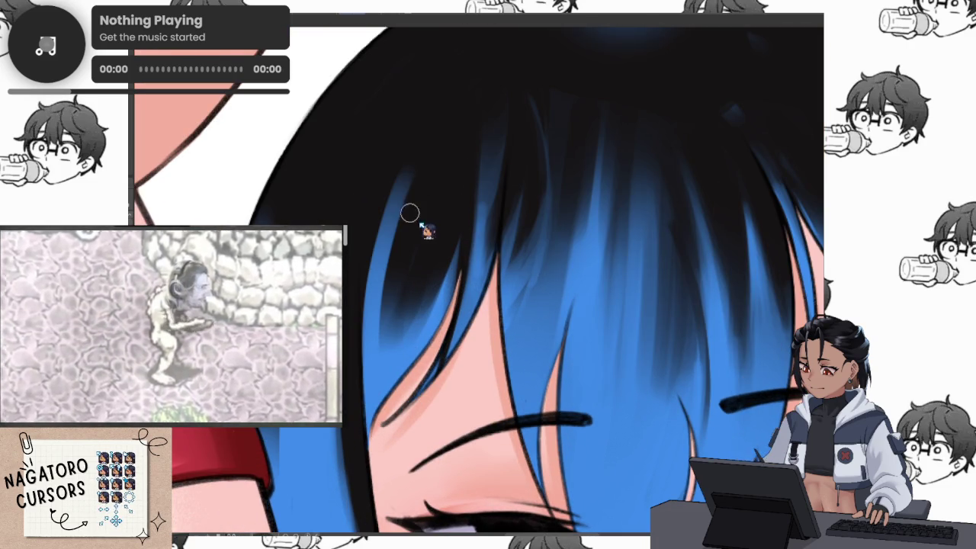
left_click_drag(388, 343, 421, 177)
left_click_drag(412, 329, 439, 250)
left_click_drag(381, 282, 419, 183)
mouse_move(373, 367)
left_mouse_down()
mouse_move(404, 248)
mouse_move(423, 307)
left_mouse_up()
scroll(541, 221, "down", 5)
Rotate the view and paint black over the blue strands down the hair's left edge.
mouse_move(674, 213)
left_mouse_down()
mouse_move(639, 251)
mouse_move(589, 282)
left_mouse_up()
scroll(553, 392, "up", 2)
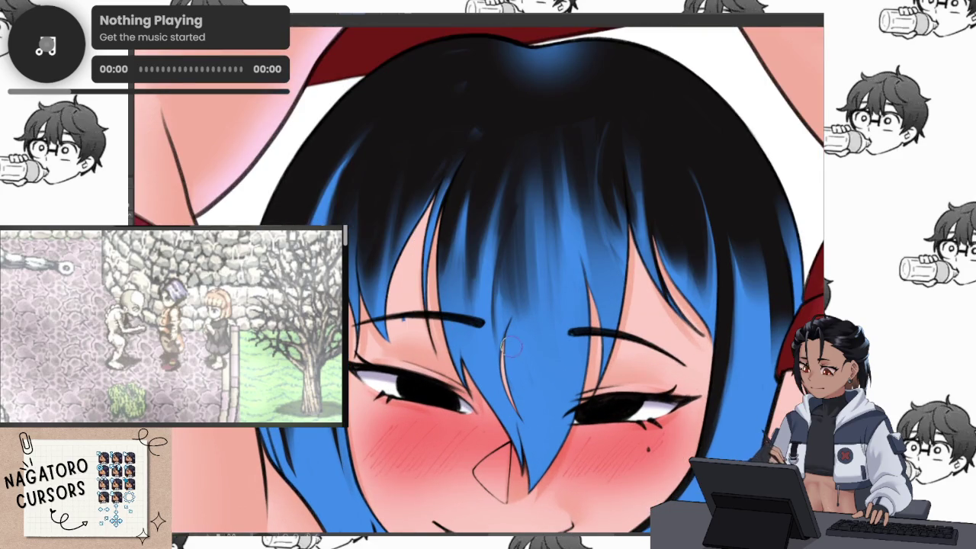
left_click_drag(530, 408, 584, 422)
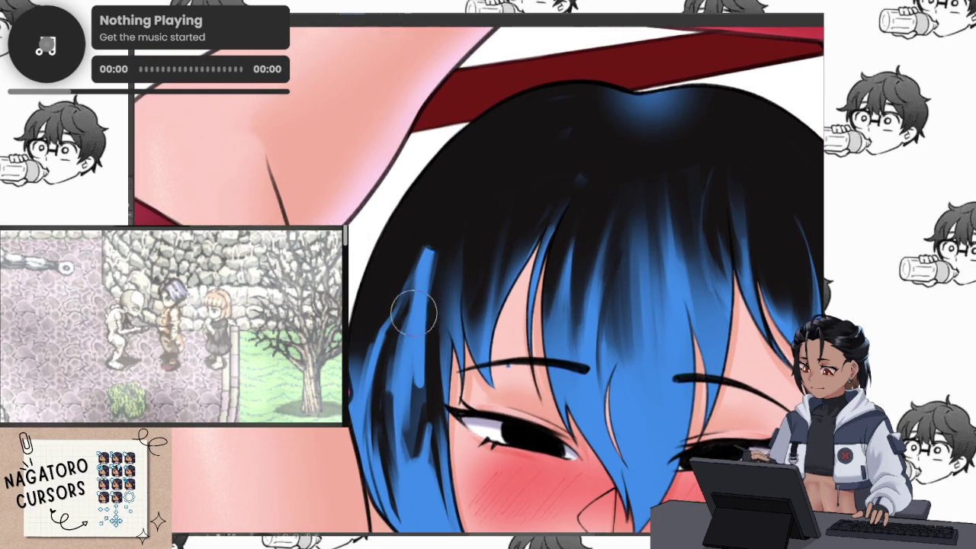
left_click_drag(414, 305, 440, 468)
left_click_drag(429, 285, 427, 473)
left_click_drag(407, 358, 397, 473)
mouse_move(396, 320)
left_mouse_down()
mouse_move(416, 211)
mouse_move(378, 297)
left_mouse_up()
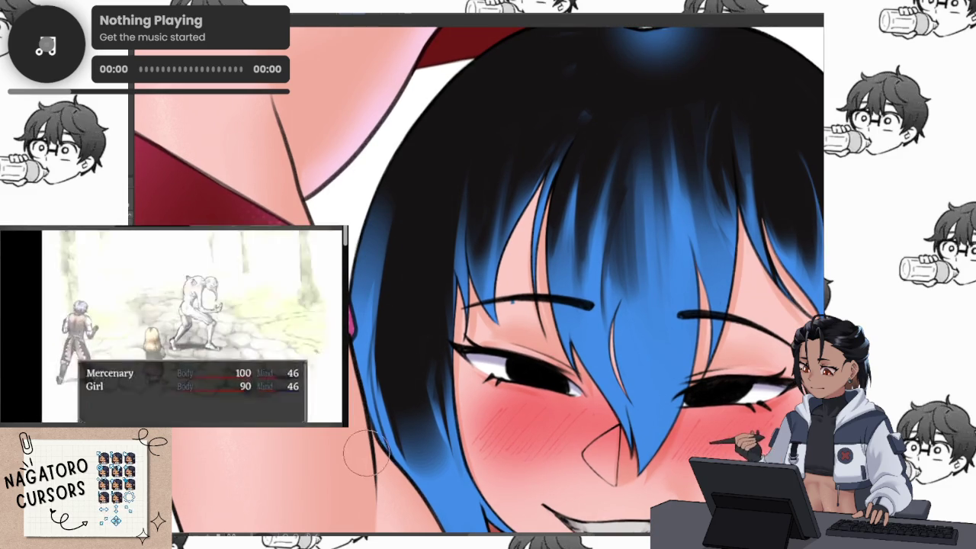
left_click_drag(374, 212, 362, 358)
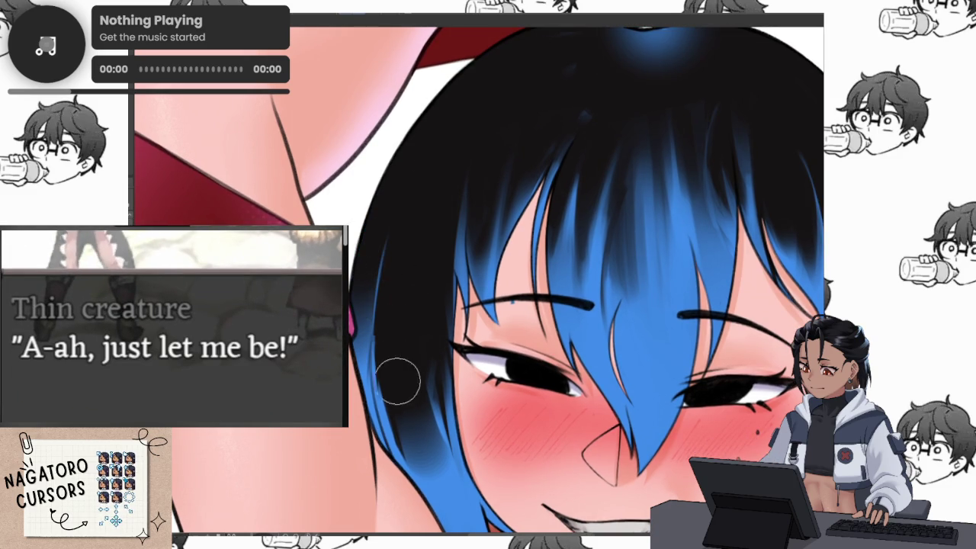
mouse_move(396, 267)
left_mouse_down()
mouse_move(396, 387)
mouse_move(410, 438)
left_mouse_up()
scroll(521, 192, "down", 3)
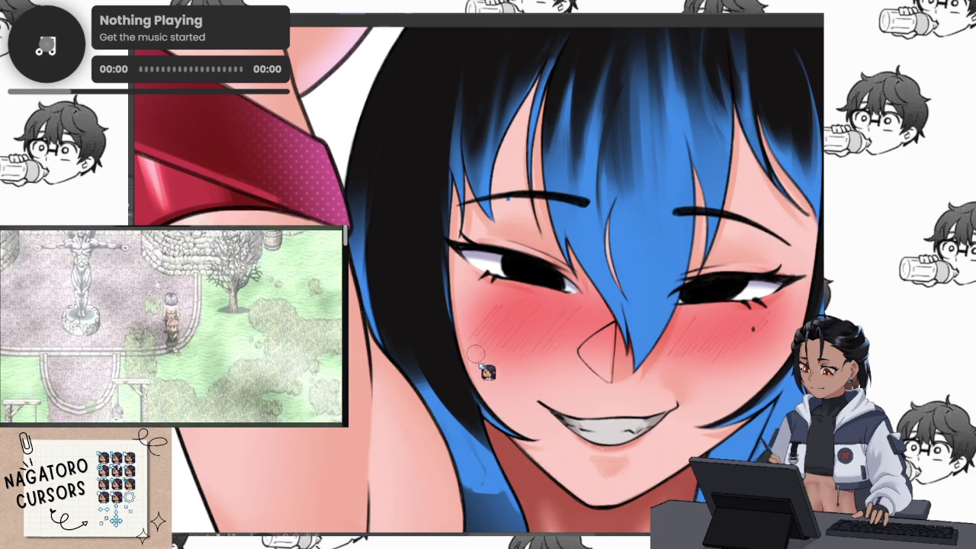
key("]")
key("]")
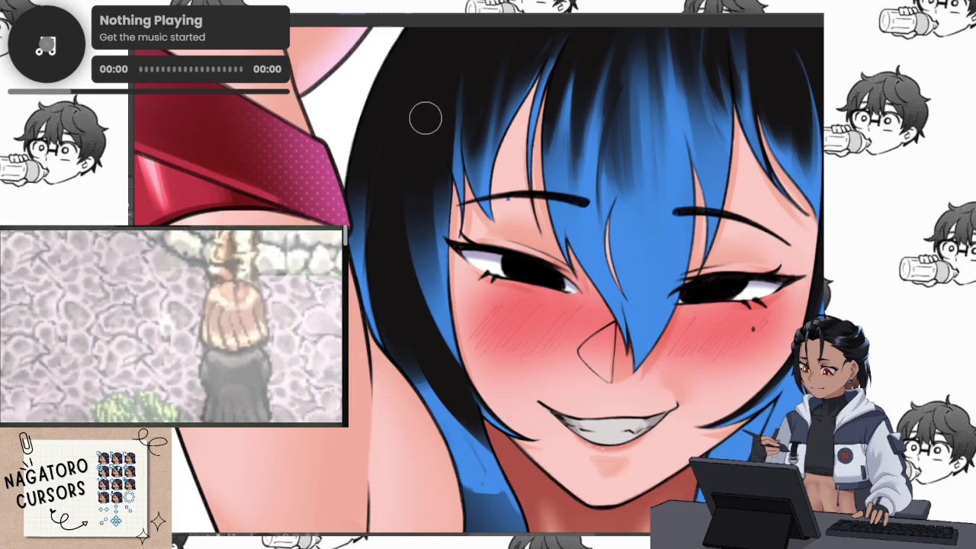
scroll(453, 383, "down", 5)
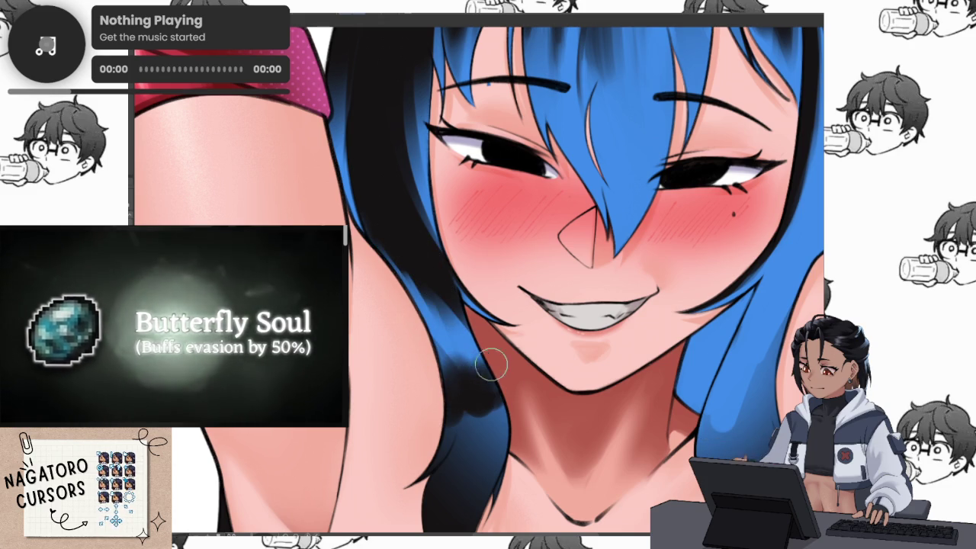
Enlarge the brush and reshape the lower strand's edge by the neck with skin colour and a darker line.
left_click_drag(480, 366, 479, 225)
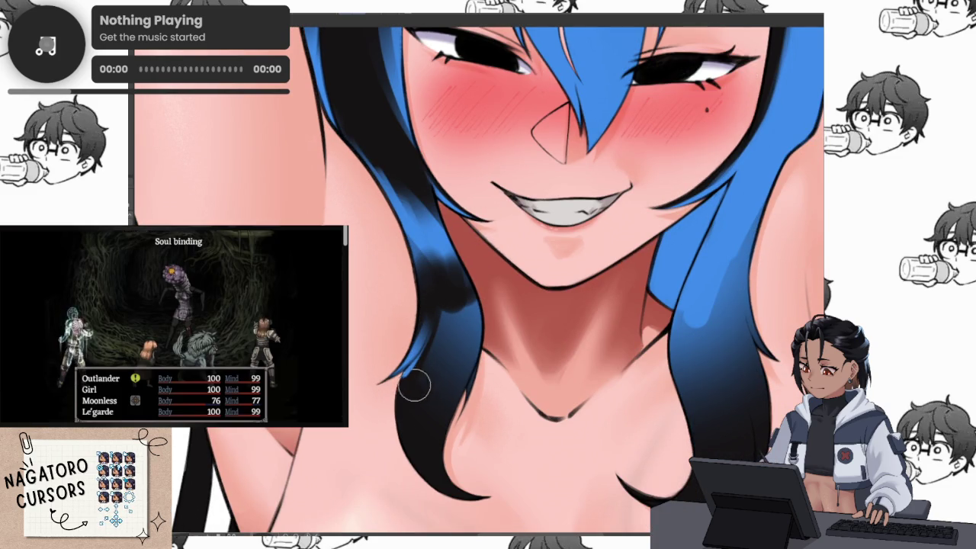
key("bracketright")
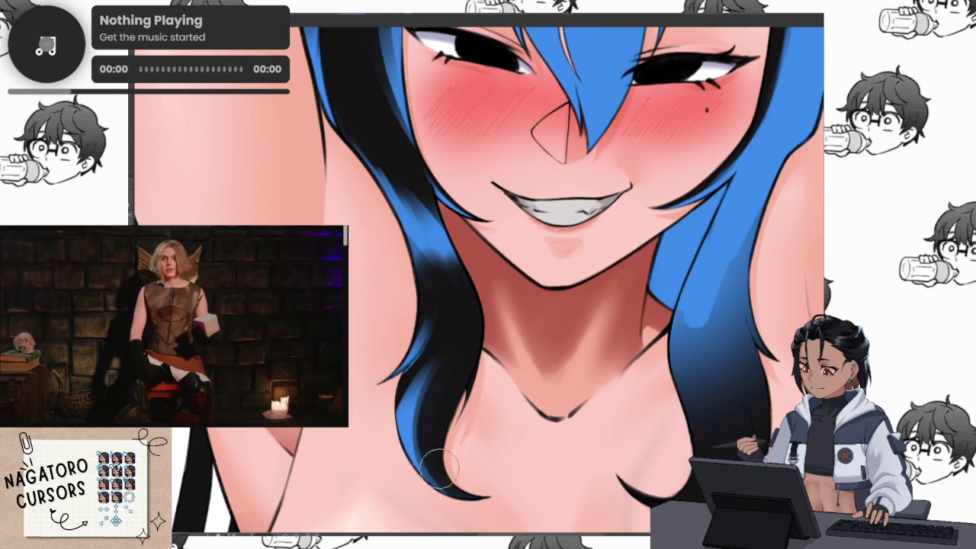
mouse_move(433, 507)
left_mouse_down()
mouse_move(474, 290)
mouse_move(462, 414)
left_mouse_up()
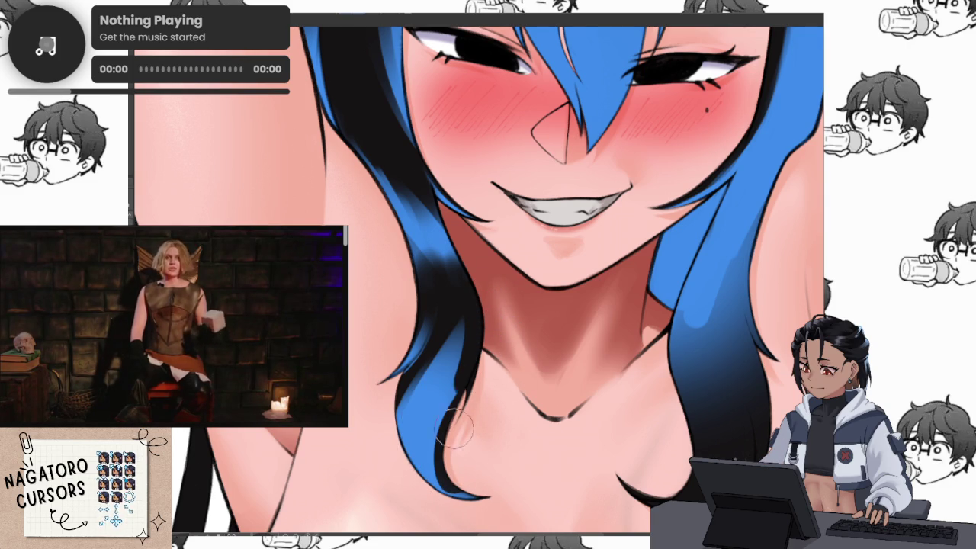
mouse_move(446, 467)
left_mouse_down()
mouse_move(455, 298)
mouse_move(461, 419)
mouse_move(486, 286)
left_mouse_up()
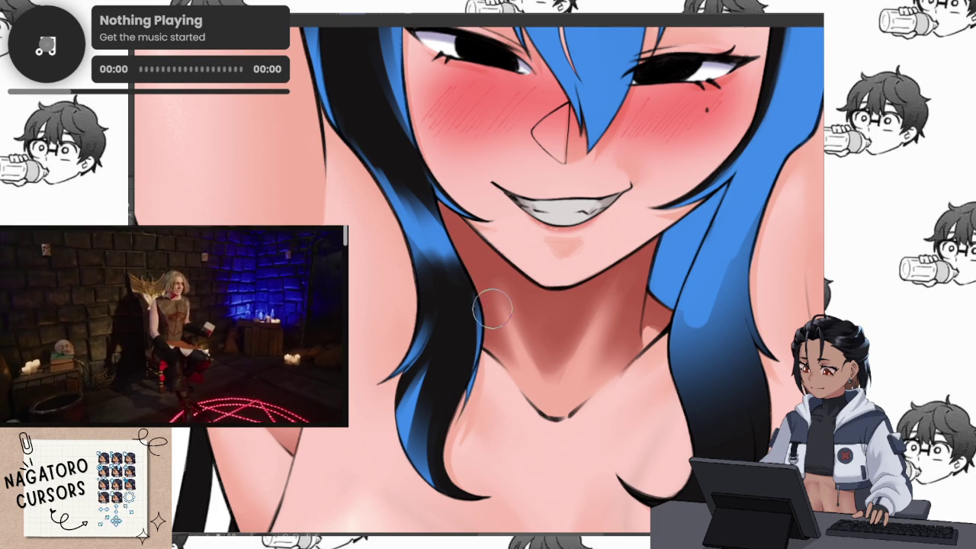
mouse_move(473, 328)
left_mouse_down()
mouse_move(437, 379)
mouse_move(455, 474)
left_mouse_up()
key("ctrl+minus")
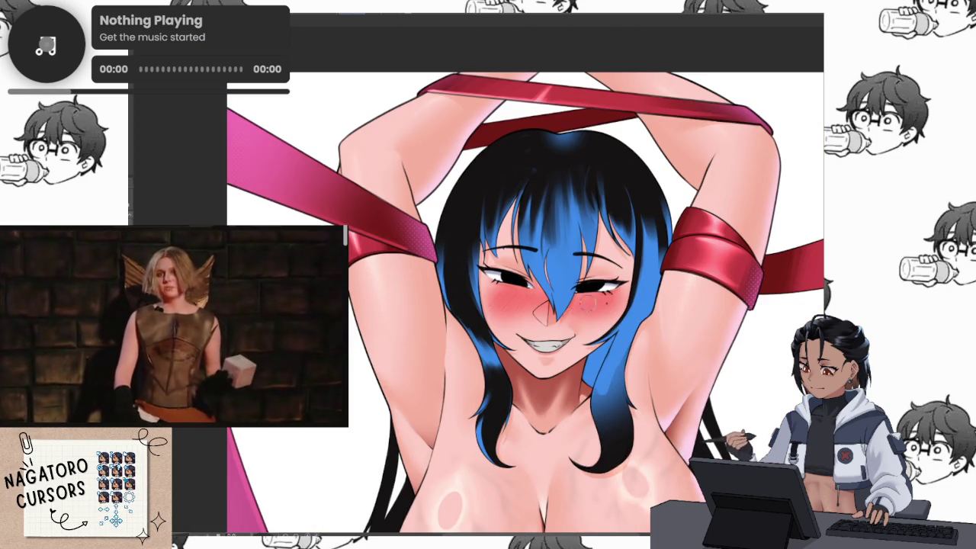
Compare the hair as solid black versus blue, then select and deselect the blue hair area.
scroll(564, 366, "up", 3)
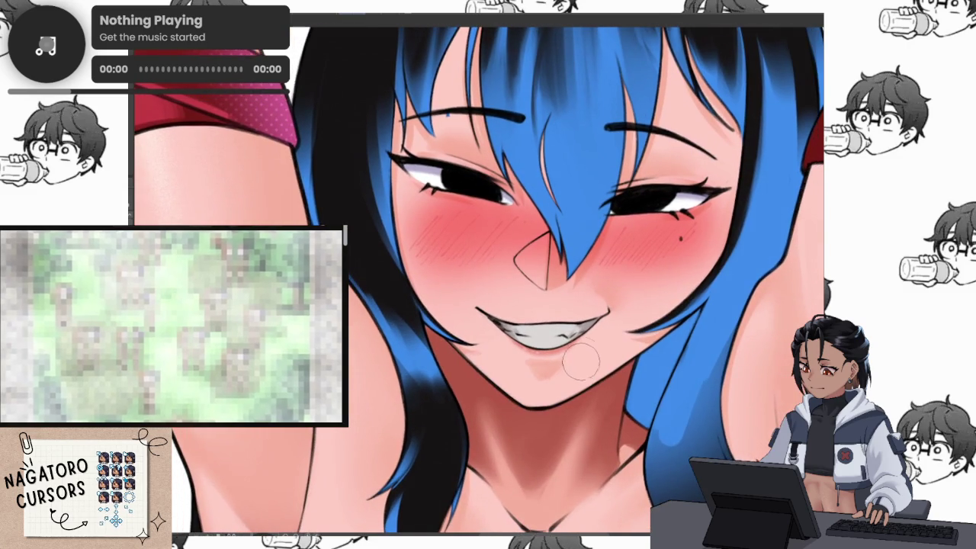
key("ctrl+z")
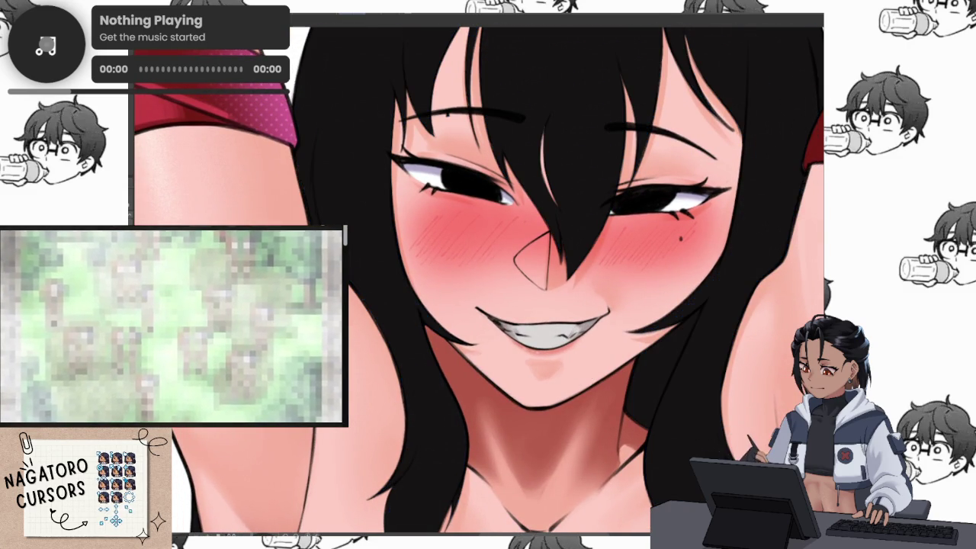
key("ctrl+y")
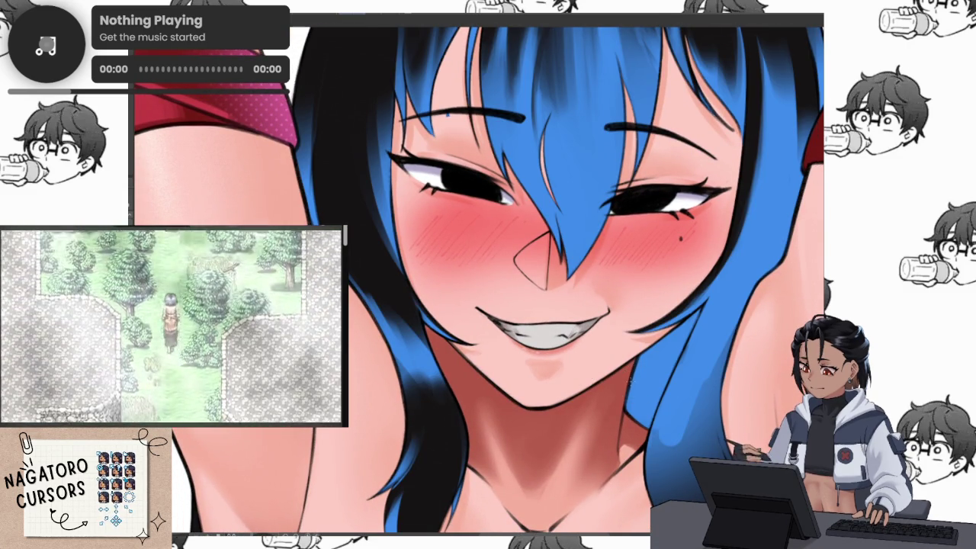
left_click(427, 320)
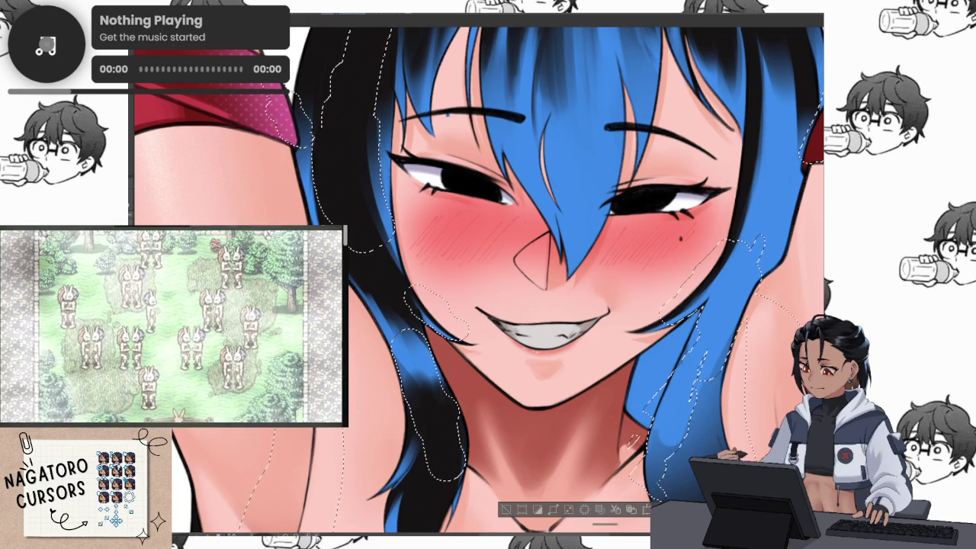
key("ctrl+d")
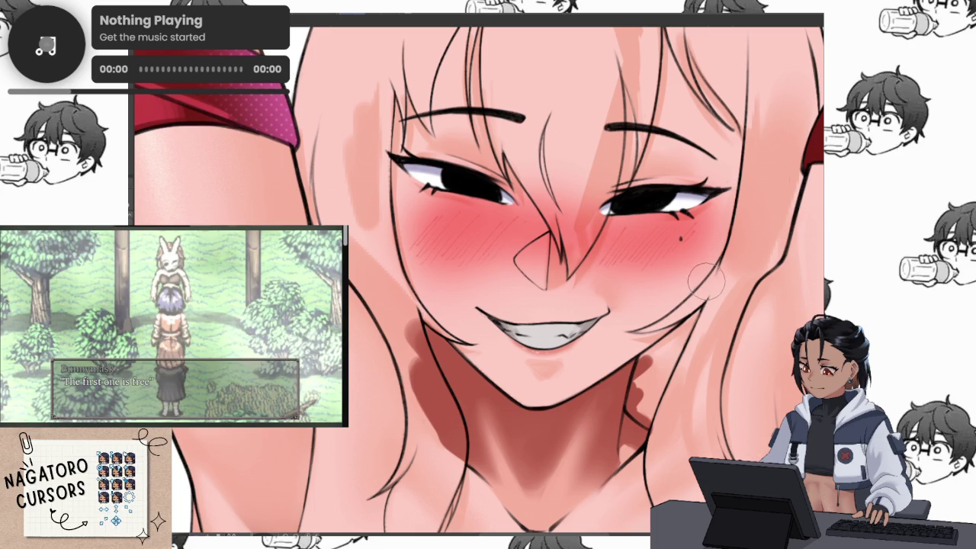
Draw one short dark pen stroke across the girl's neck on the lineart layer.
left_click_drag(441, 396, 420, 393)
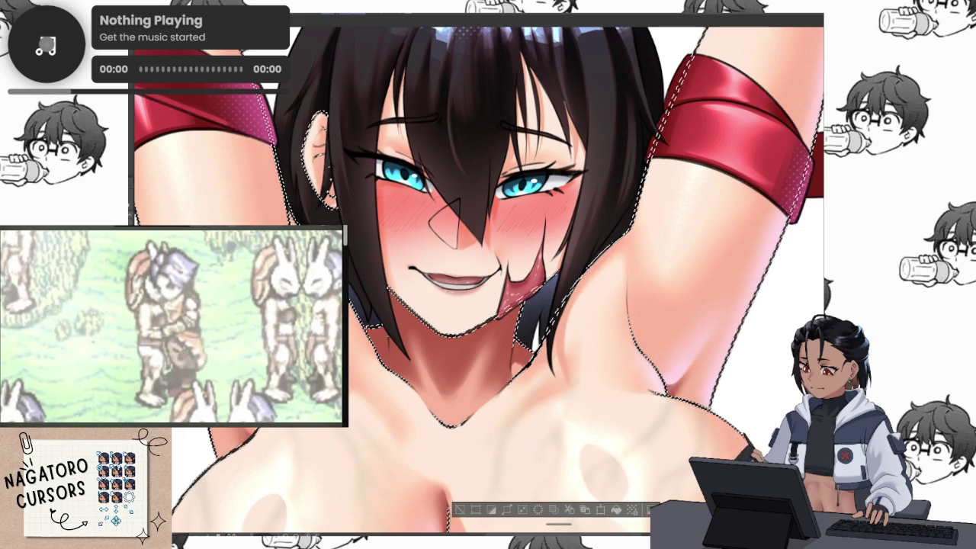
Deselect, restore the armband, tongue and hair selection, then deselect it again.
key("ctrl+d")
key("ctrl+z")
key("ctrl+d")
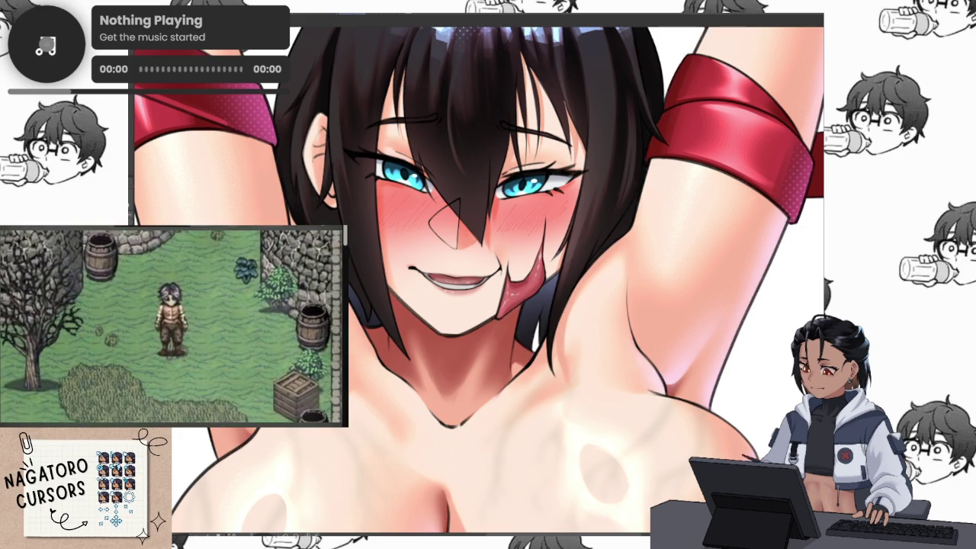
scroll(730, 426, "down", 2)
scroll(730, 427, "up", 2)
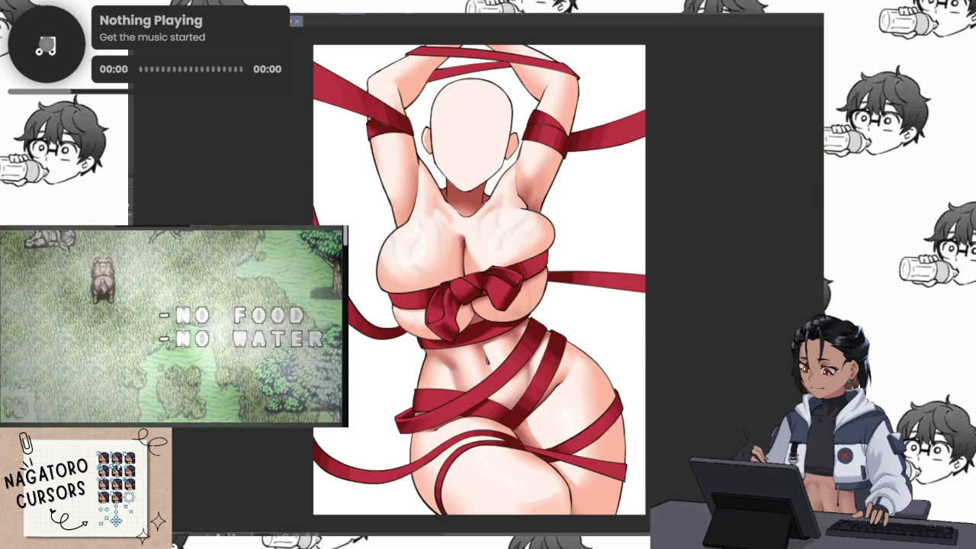
scroll(473, 342, "up", 1)
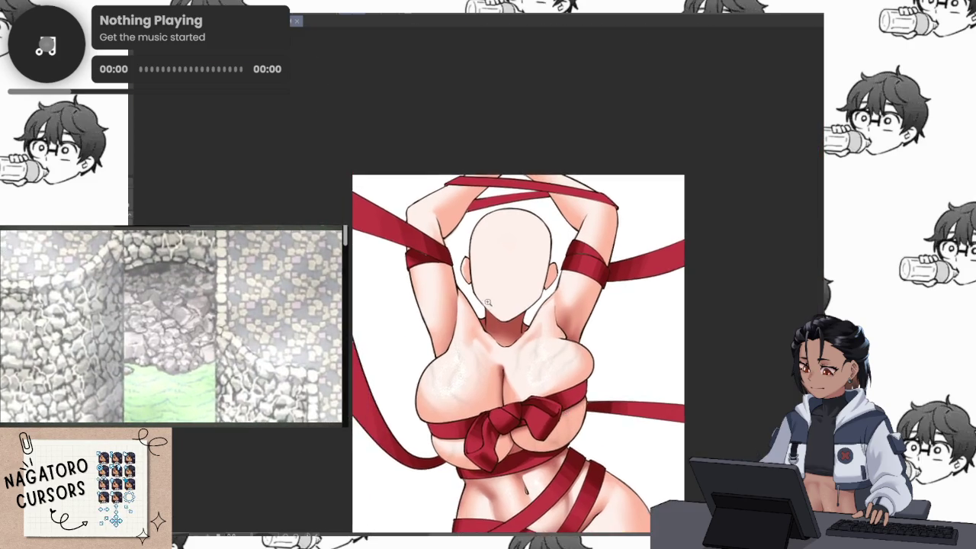
scroll(474, 341, "up", 4)
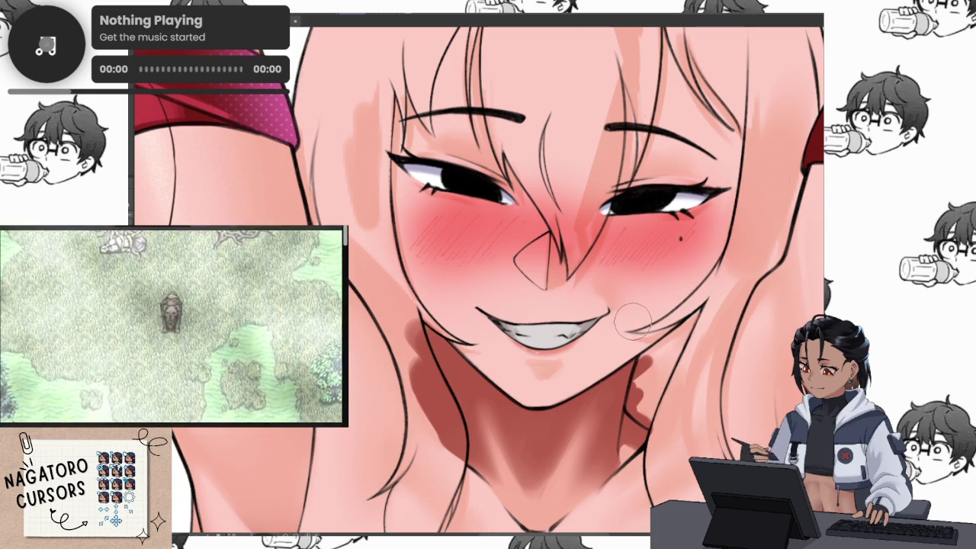
scroll(631, 320, "down", 3)
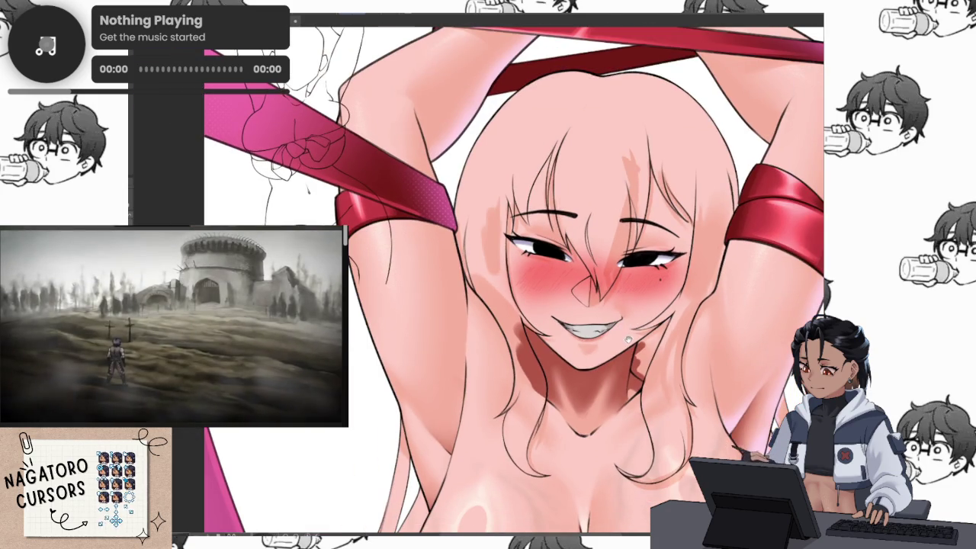
Scale the sketch layer up toward the lower right with Ctrl+T to cover the figure, then confirm.
scroll(629, 345, "down", 3)
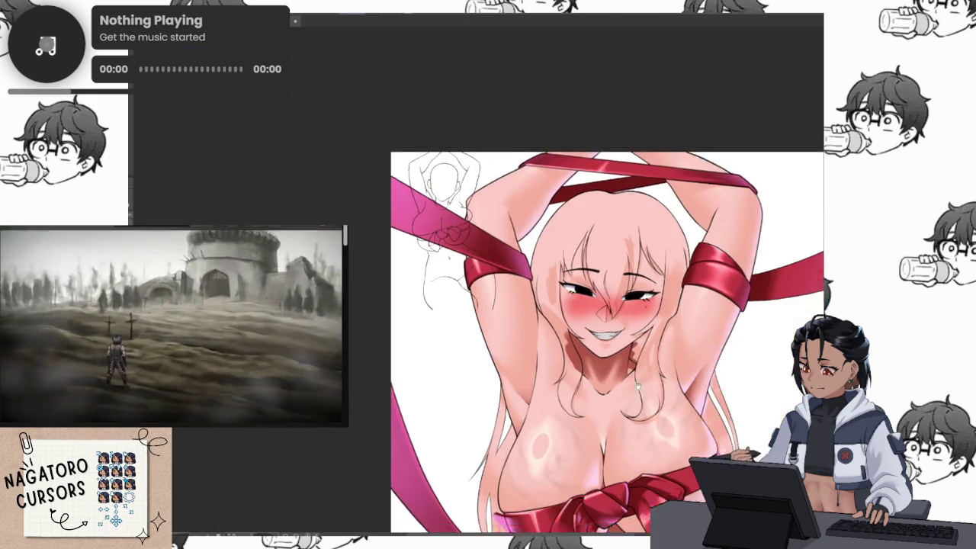
scroll(609, 347, "up", 1)
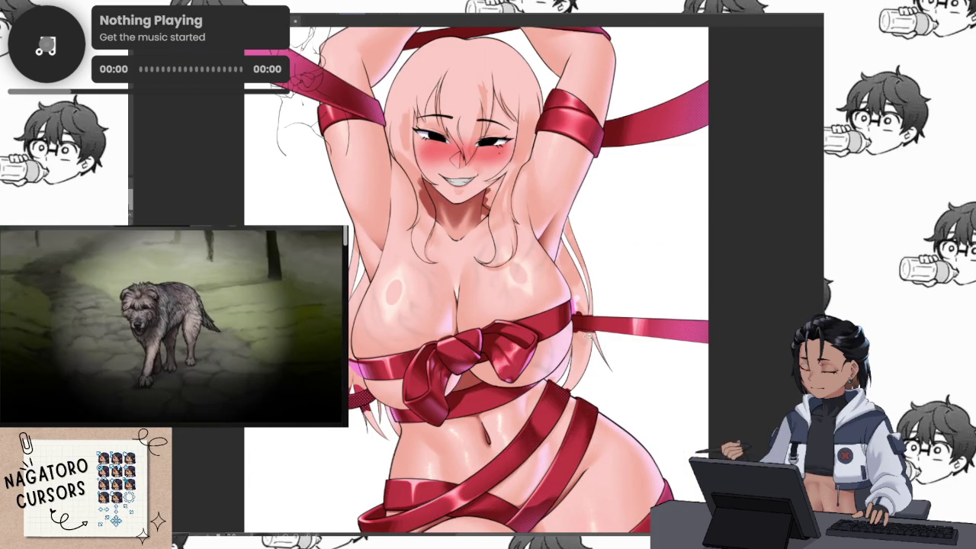
scroll(602, 349, "down", 2)
key("ctrl+t")
mouse_move(411, 200)
left_mouse_down()
mouse_move(488, 427)
mouse_move(598, 515)
left_mouse_up()
mouse_move(667, 467)
left_mouse_down()
mouse_move(636, 300)
mouse_move(639, 310)
left_mouse_up()
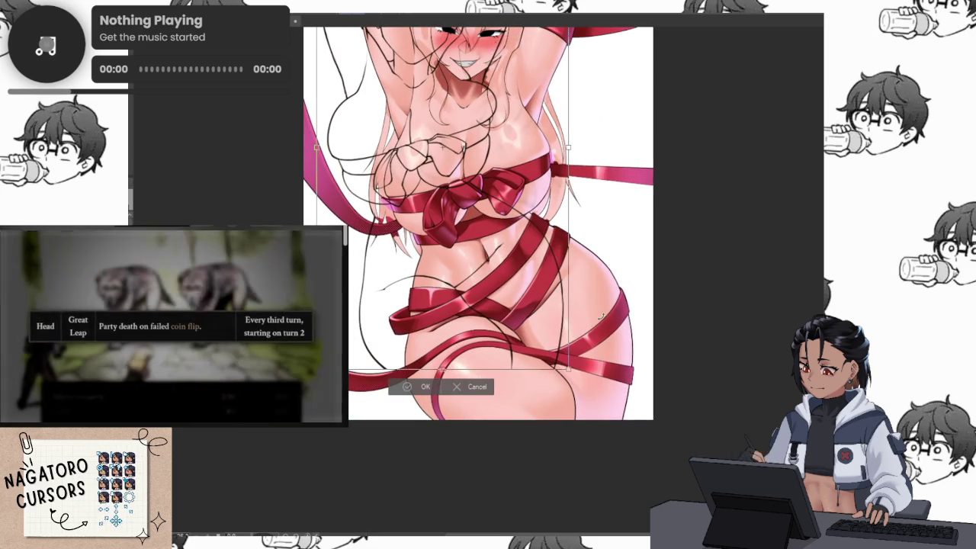
left_click_drag(580, 388, 604, 424)
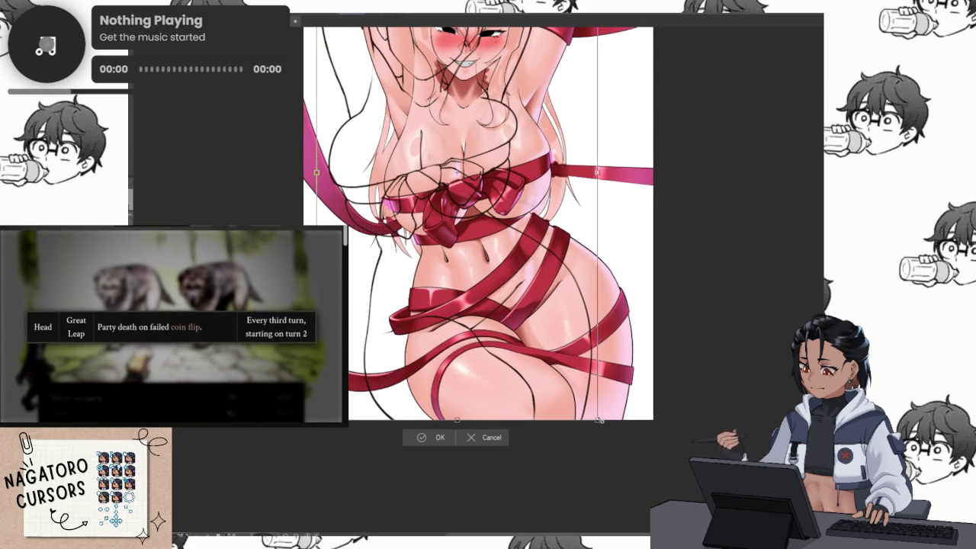
left_click_drag(555, 243, 570, 383)
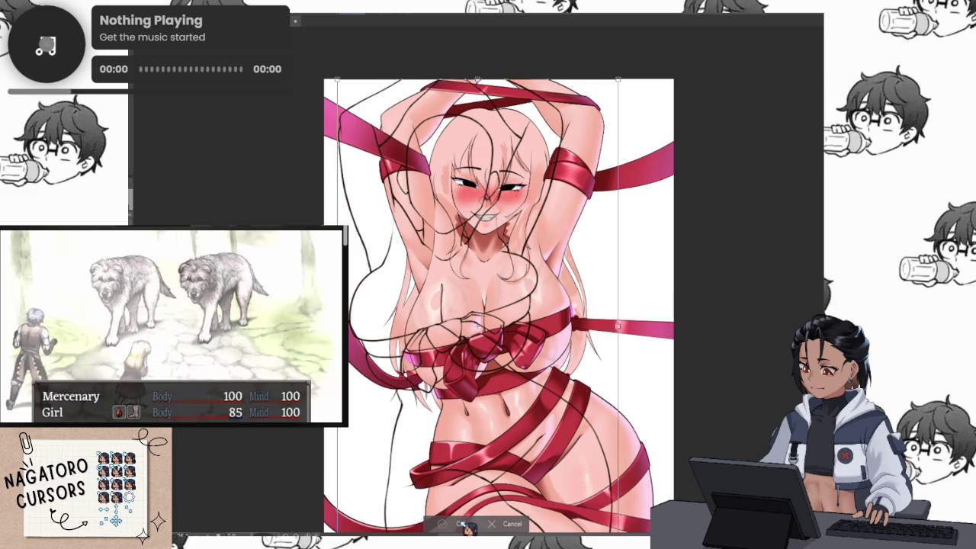
left_click(462, 525)
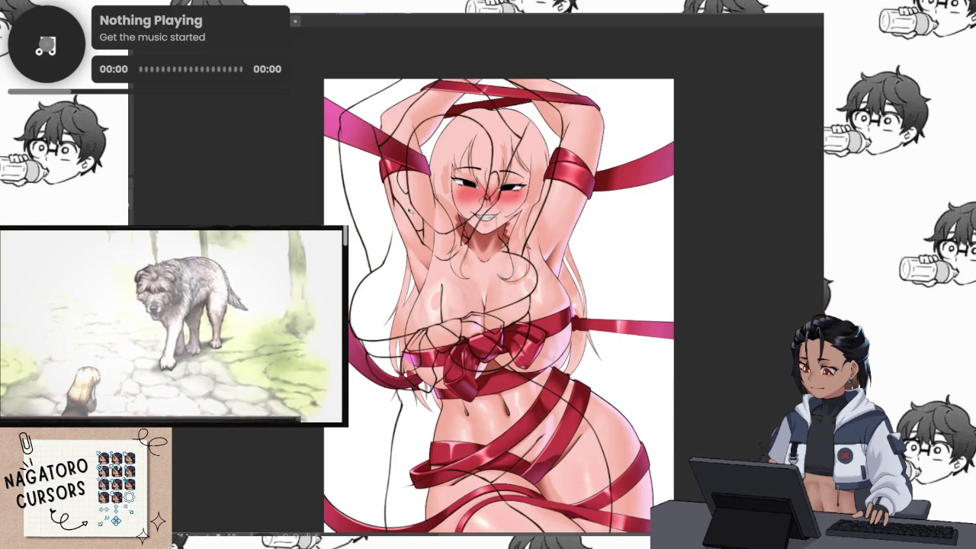
Undo the bold dark hair and chin strokes, redo them briefly, then undo them again.
scroll(458, 215, "up", 3)
scroll(473, 215, "up", 1)
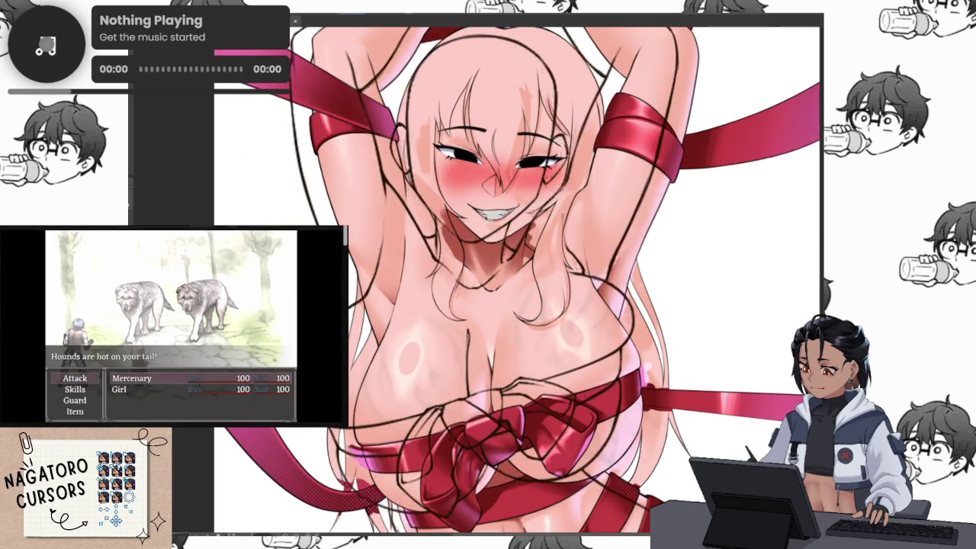
scroll(488, 217, "up", 1)
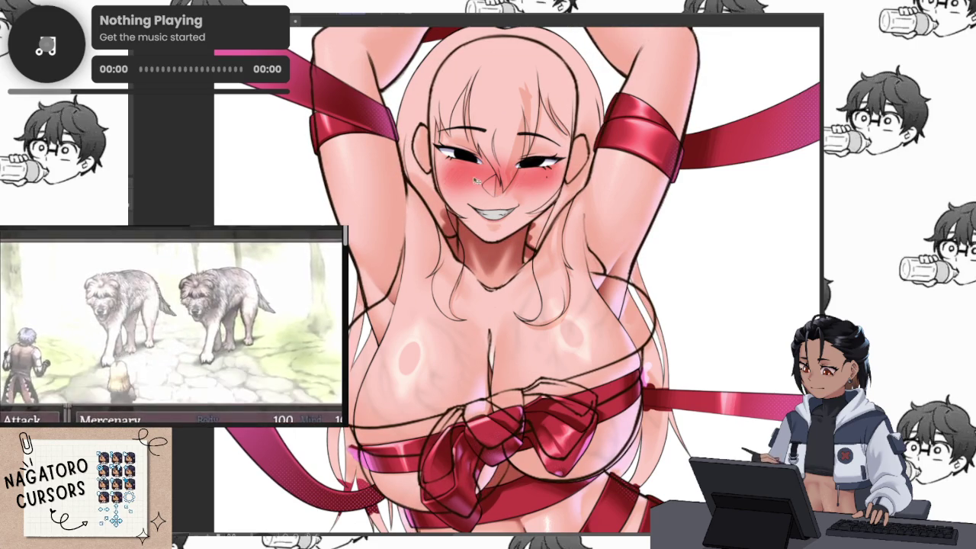
scroll(532, 214, "up", 1)
scroll(501, 324, "up", 2)
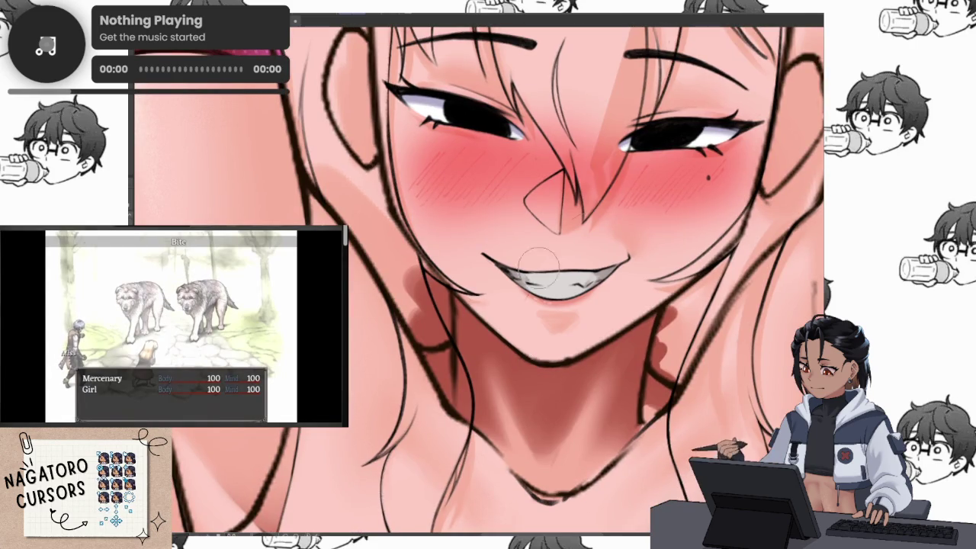
key("ctrl+z")
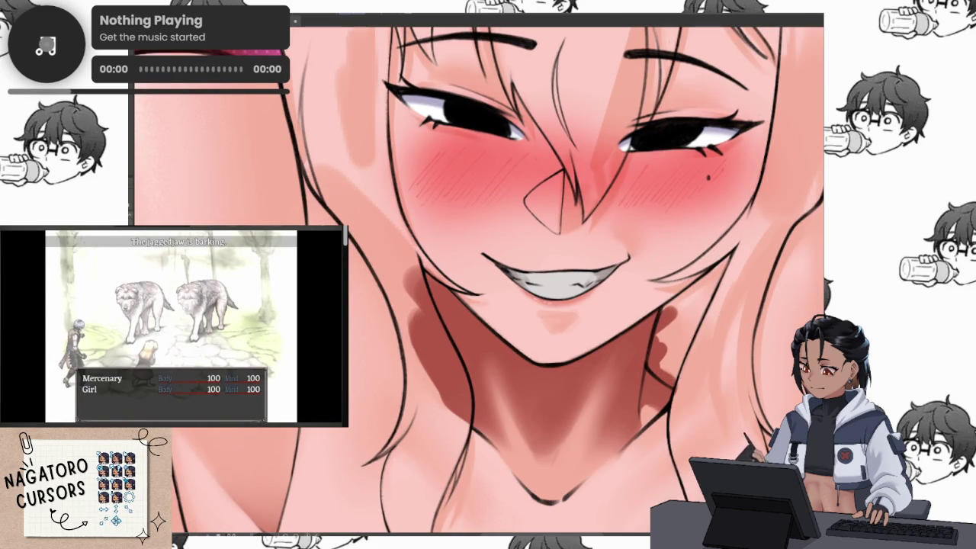
key("ctrl+y")
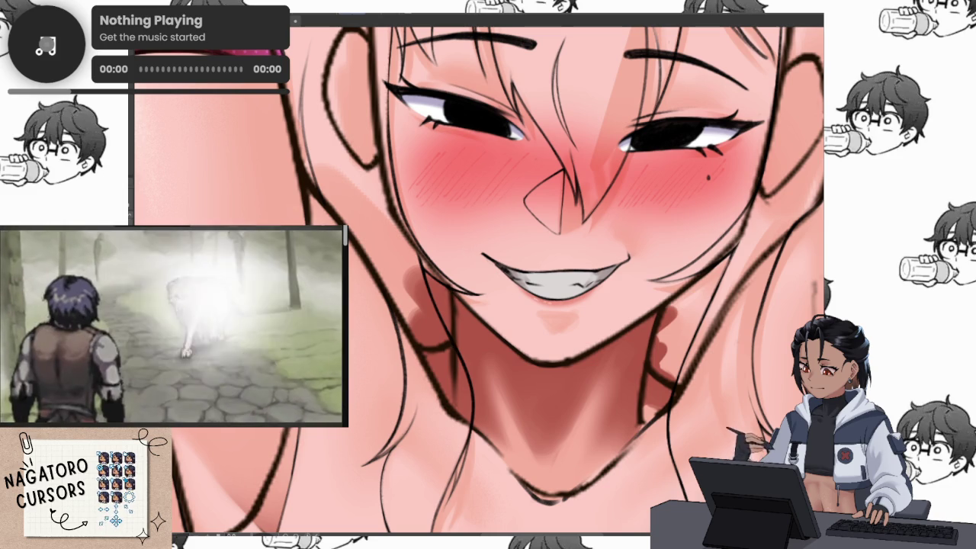
key("ctrl+z")
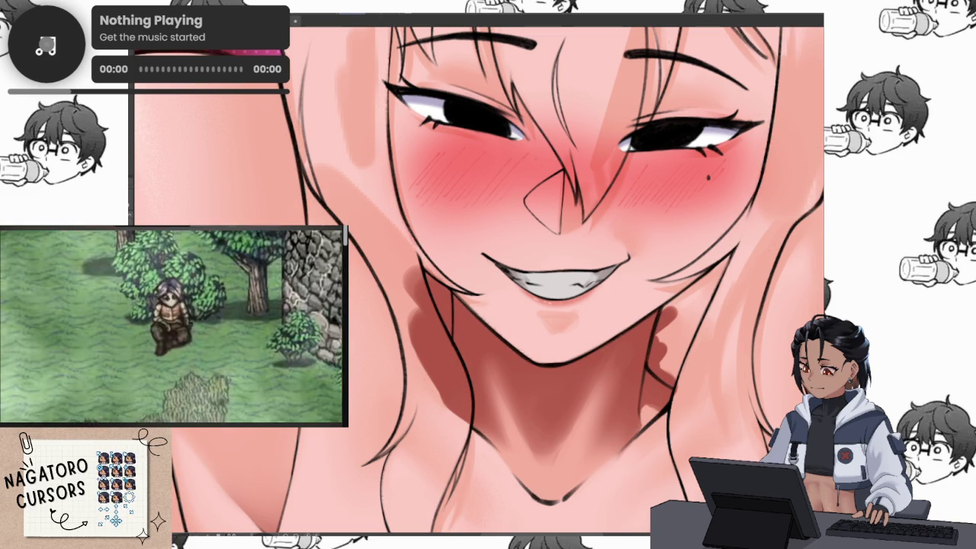
scroll(554, 409, "up", 5)
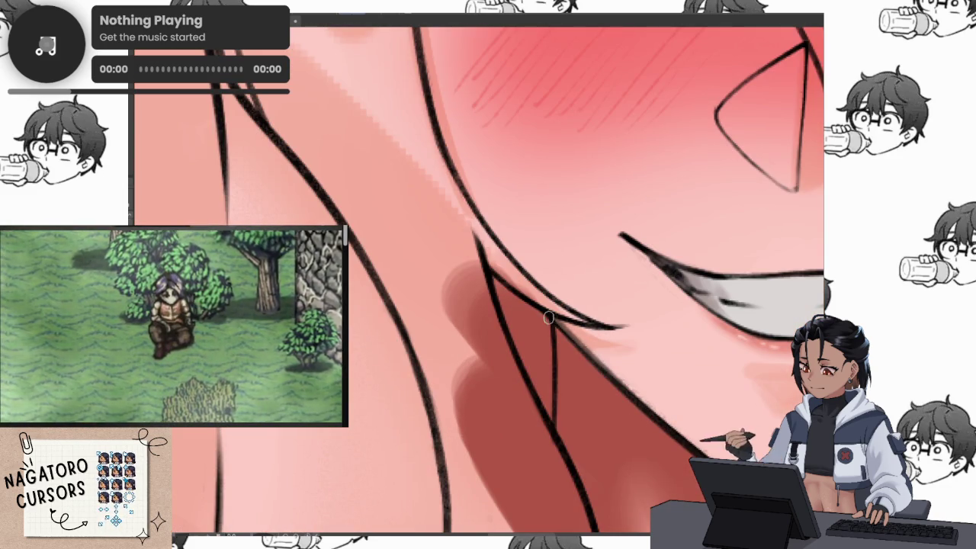
scroll(554, 409, "down", 5)
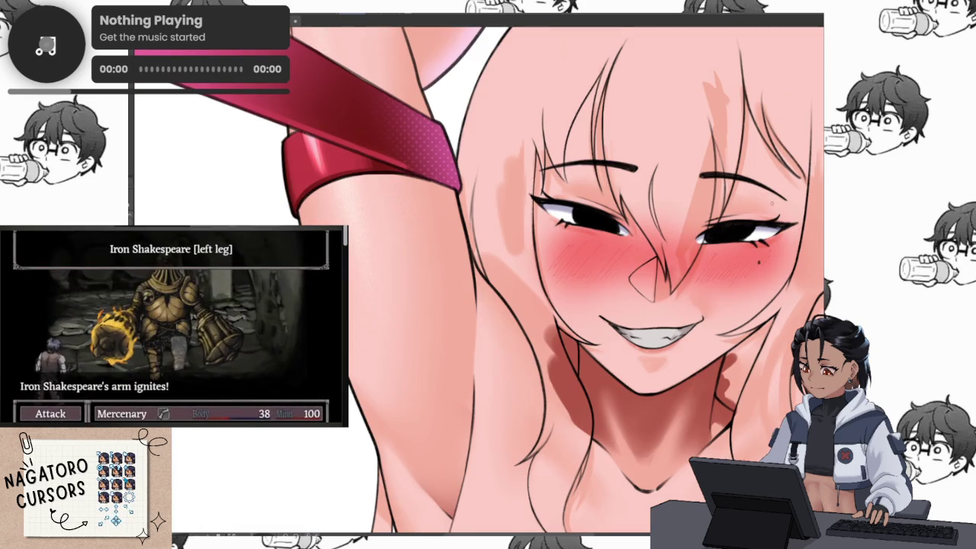
scroll(727, 270, "up", 2)
scroll(726, 270, "down", 2)
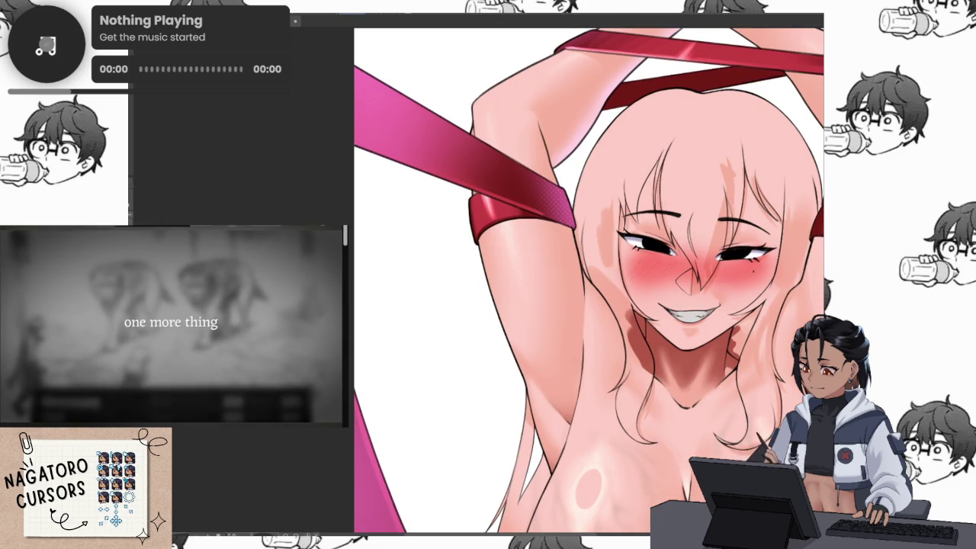
Undo to bring back the hidden lineart, then reframe and mirror the view on the upper body.
key("ctrl+z")
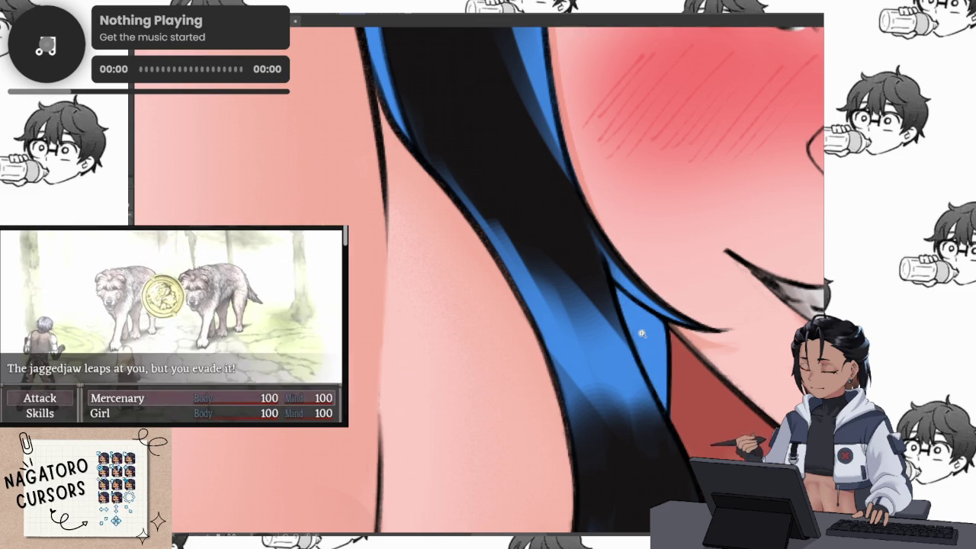
scroll(622, 313, "down", 3)
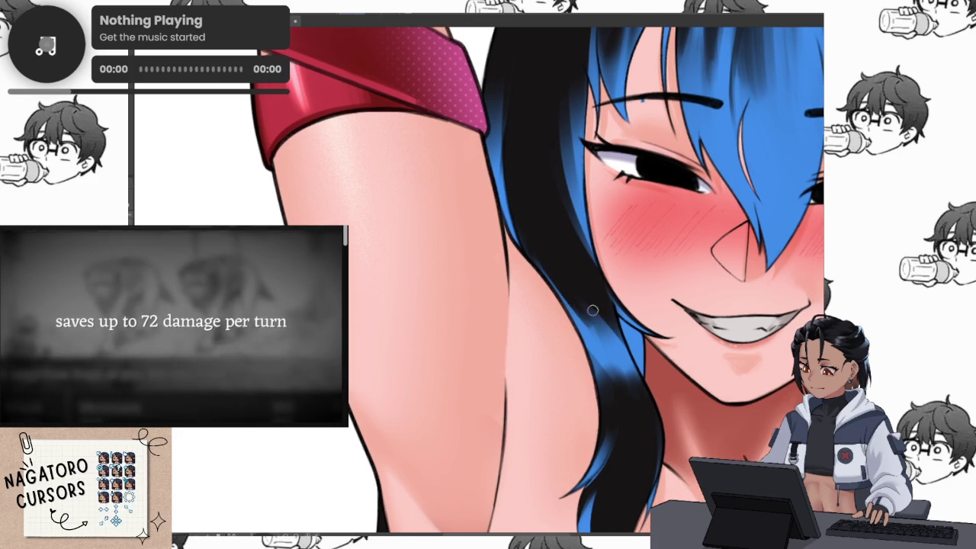
scroll(655, 400, "down", 3)
left_click_drag(670, 409, 556, 322)
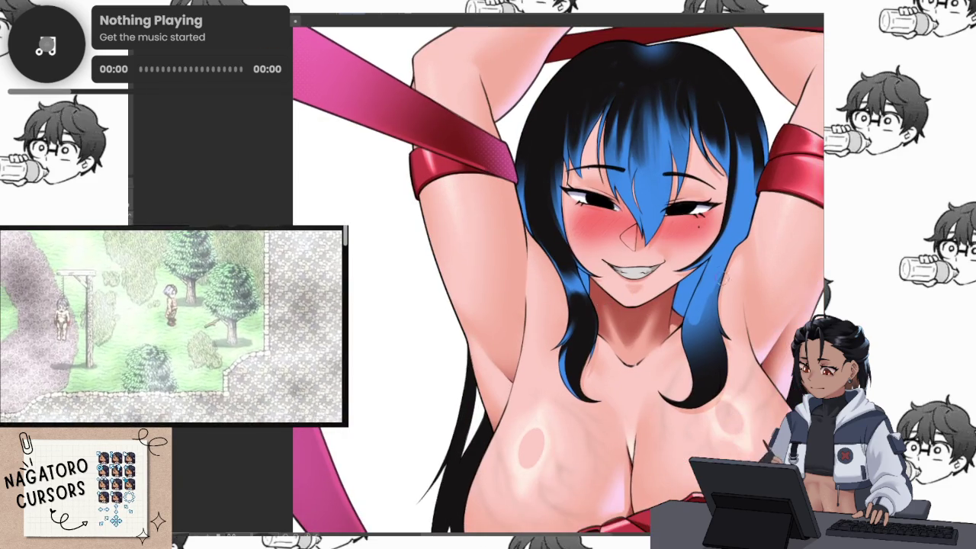
key("m")
key("m")
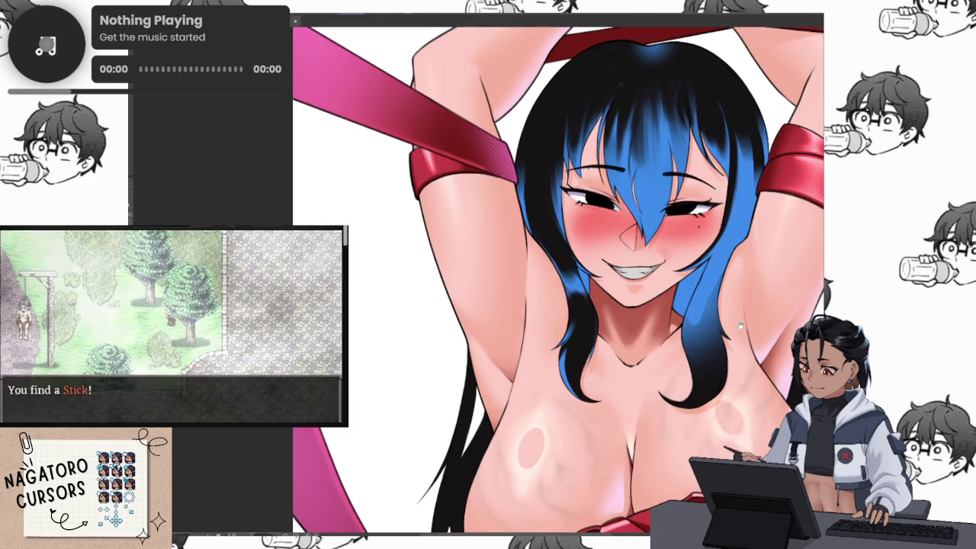
scroll(750, 326, "up", 3)
Paint black strokes over the blue hair strands below the shoulder and by the neck.
left_click_drag(614, 270, 608, 411)
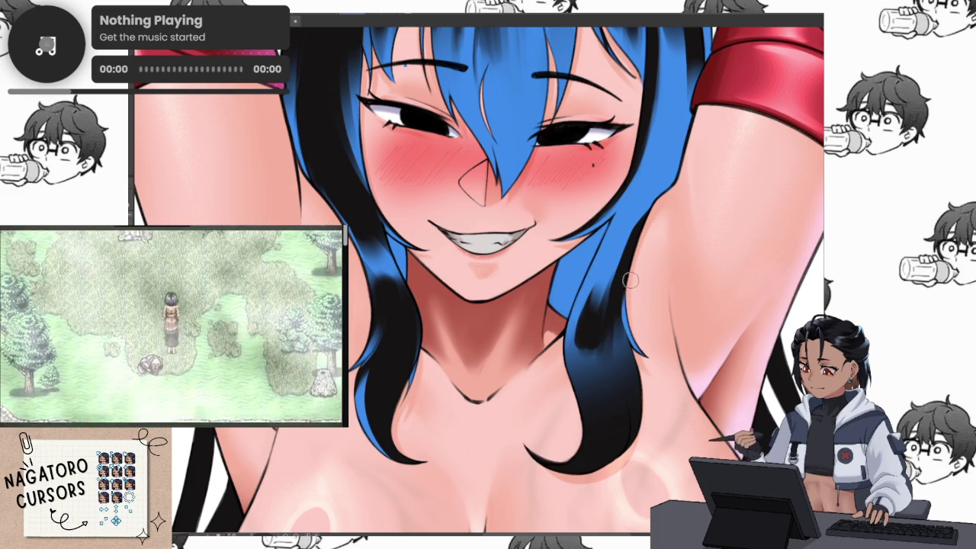
left_click_drag(581, 349, 595, 454)
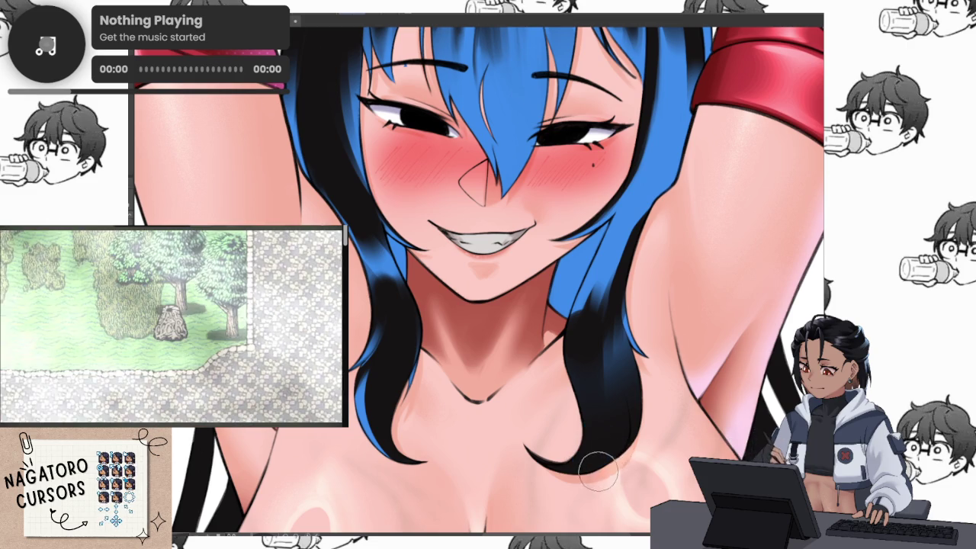
left_click_drag(592, 340, 649, 451)
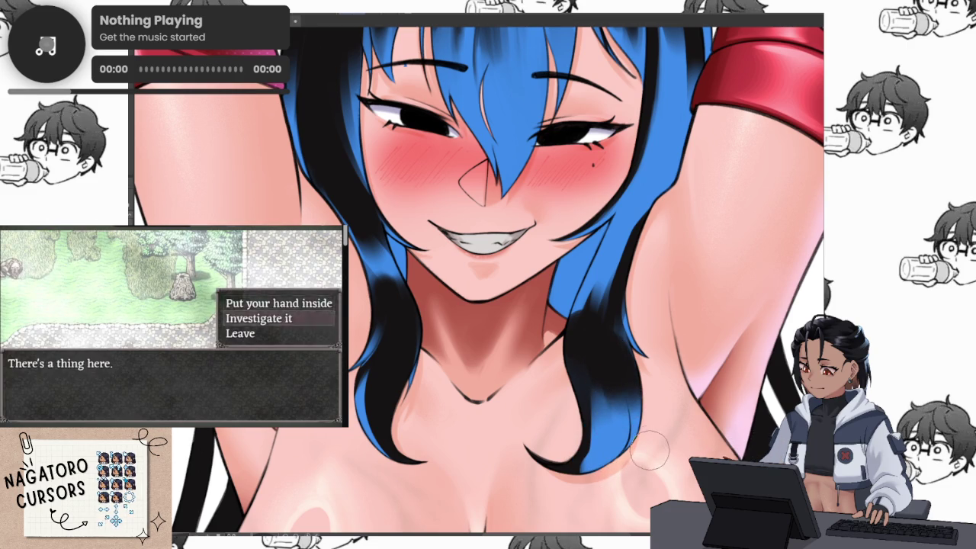
scroll(659, 424, "up", 2)
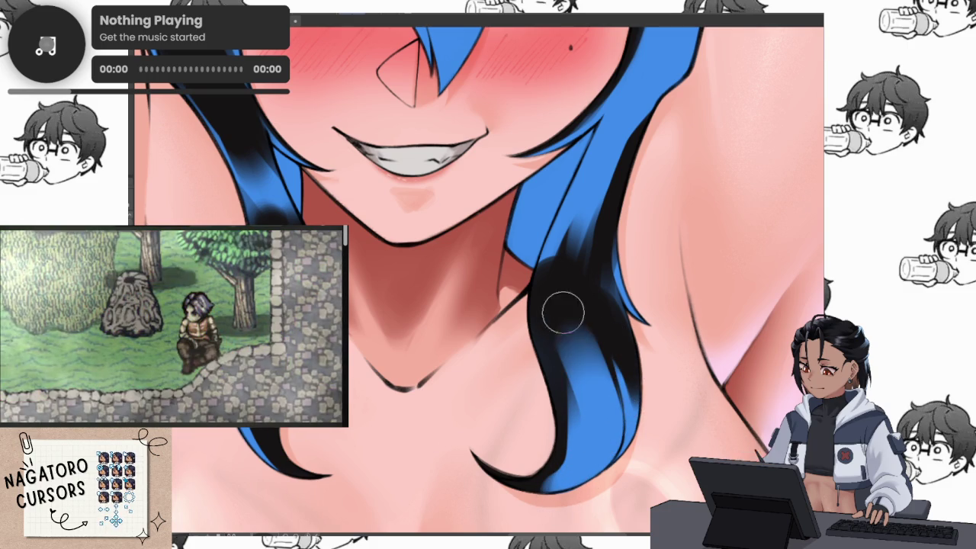
left_click_drag(547, 336, 540, 465)
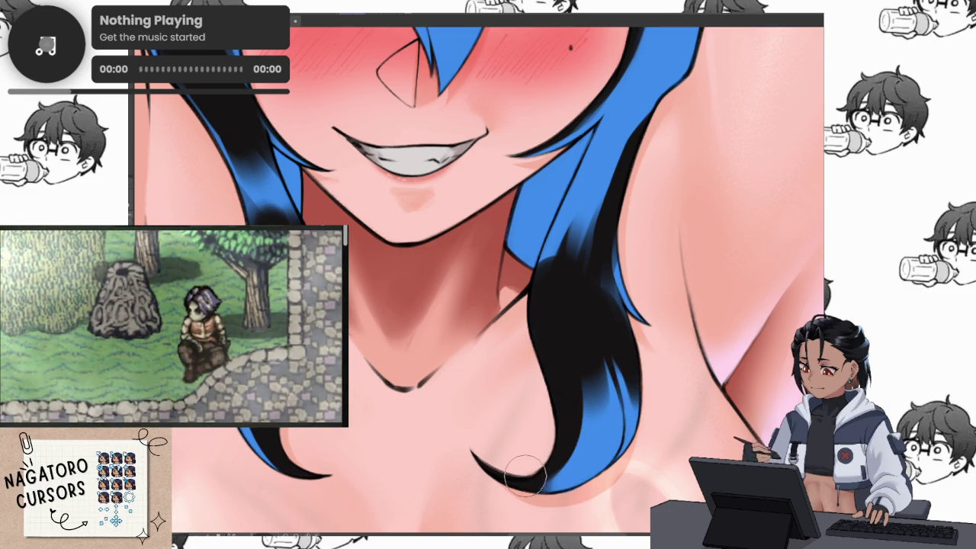
key("ctrl+0")
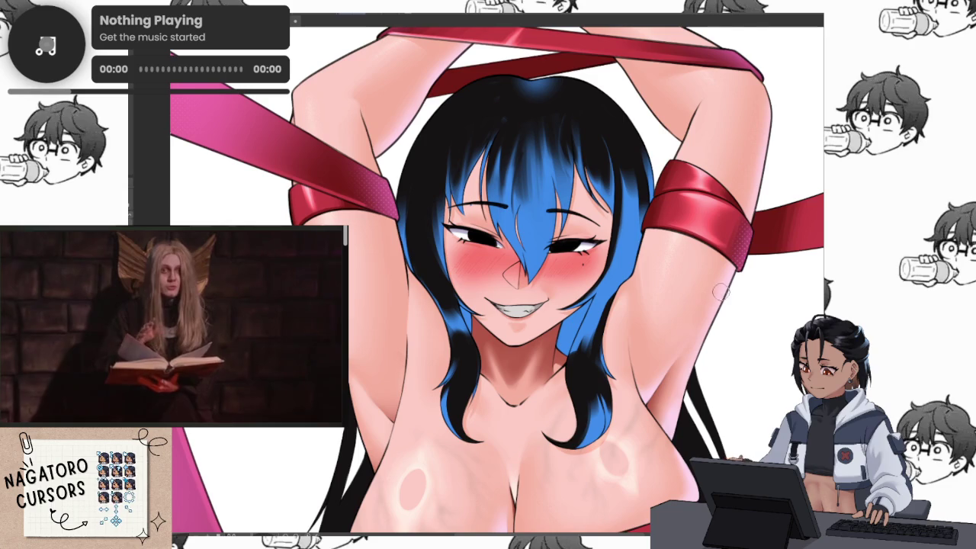
Delete the blue hair highlights so the hair is solid black, then zoom out to the full illustration.
key("Delete")
scroll(629, 404, "up", 3)
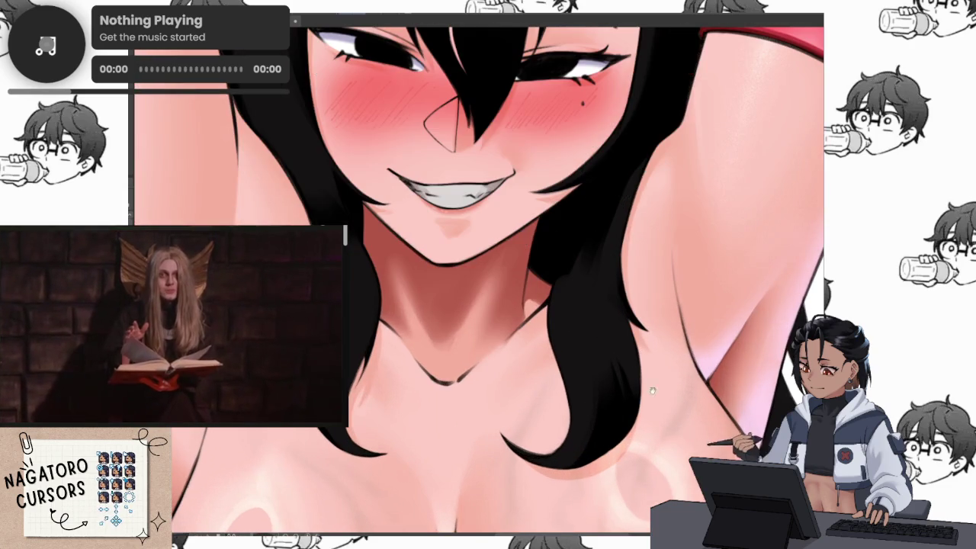
scroll(706, 326, "down", 1)
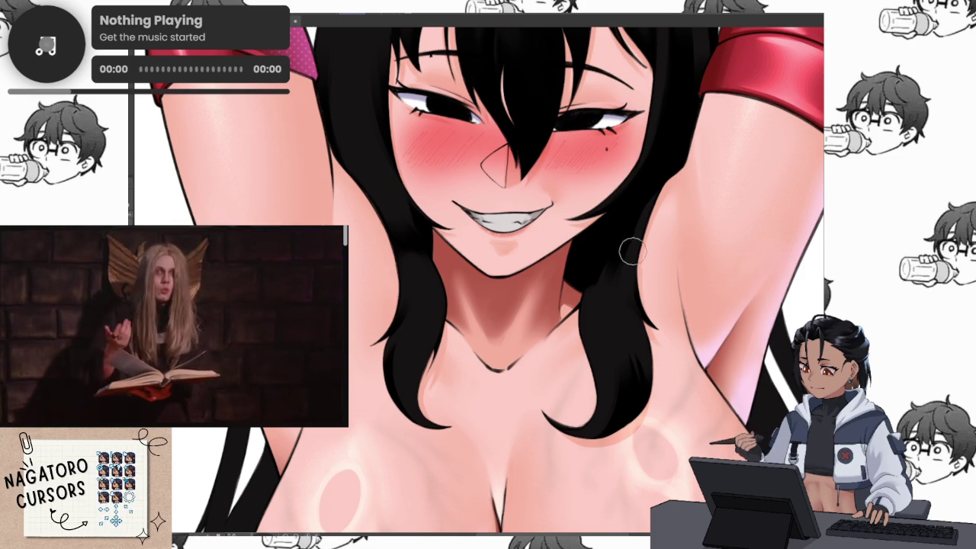
scroll(632, 242, "down", 1)
scroll(675, 343, "down", 1)
scroll(671, 335, "down", 1)
scroll(667, 339, "down", 1)
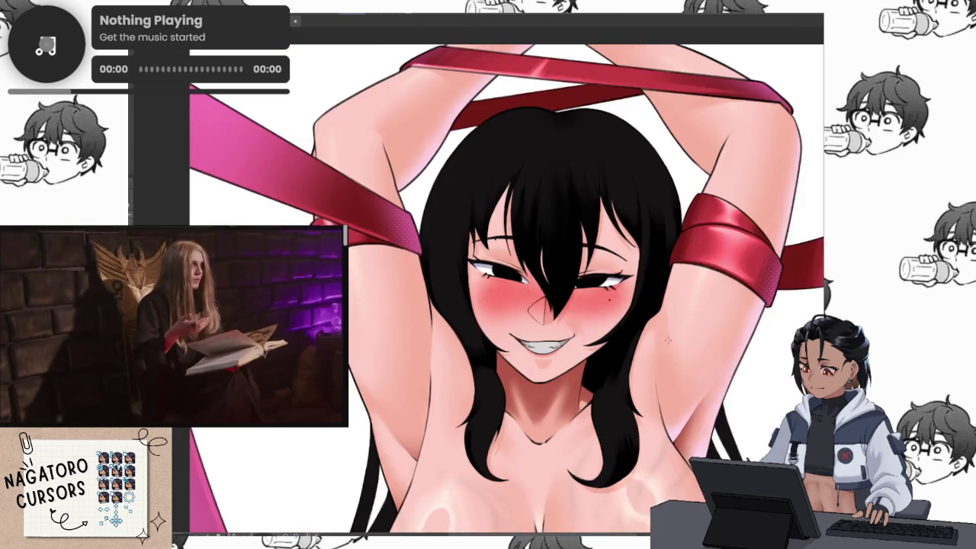
scroll(667, 340, "down", 1)
scroll(686, 305, "down", 2)
scroll(717, 226, "down", 2)
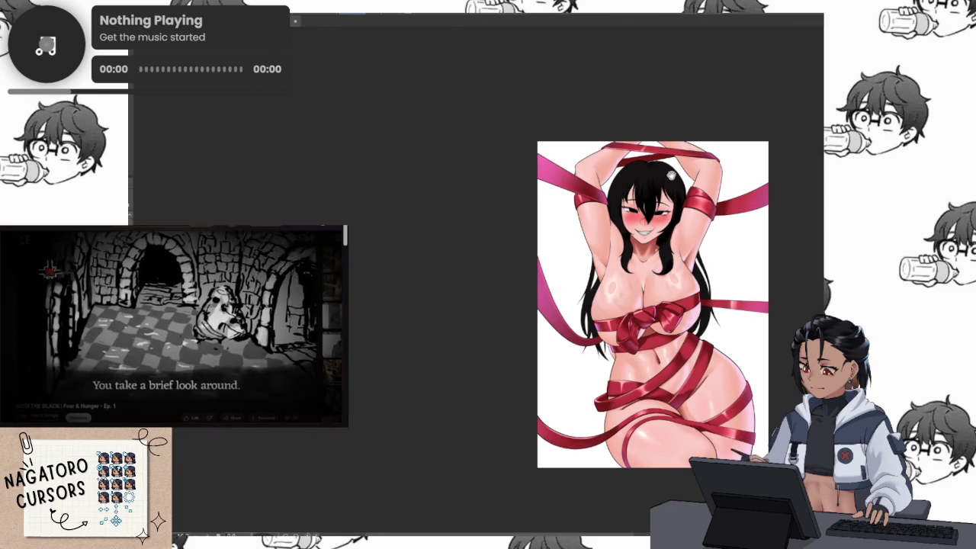
left_click_drag(670, 176, 618, 253)
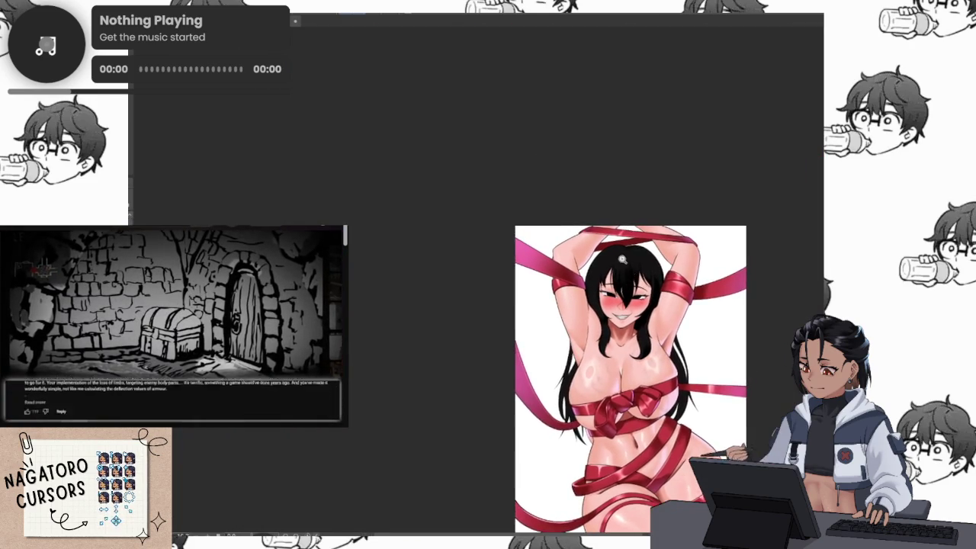
scroll(663, 238, "up", 3)
scroll(669, 238, "up", 1)
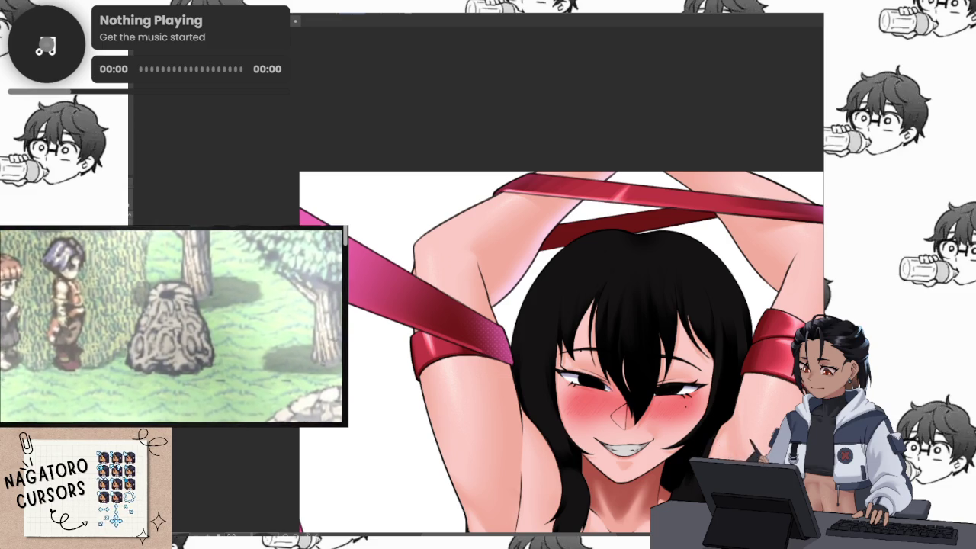
scroll(561, 351, "down", 3)
scroll(561, 350, "down", 3)
scroll(560, 351, "down", 3)
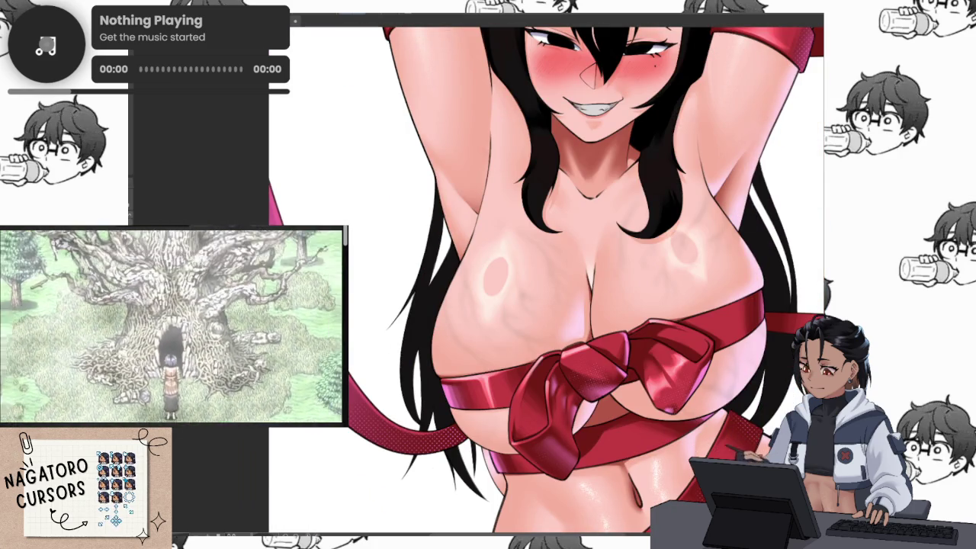
scroll(546, 275, "up", 3)
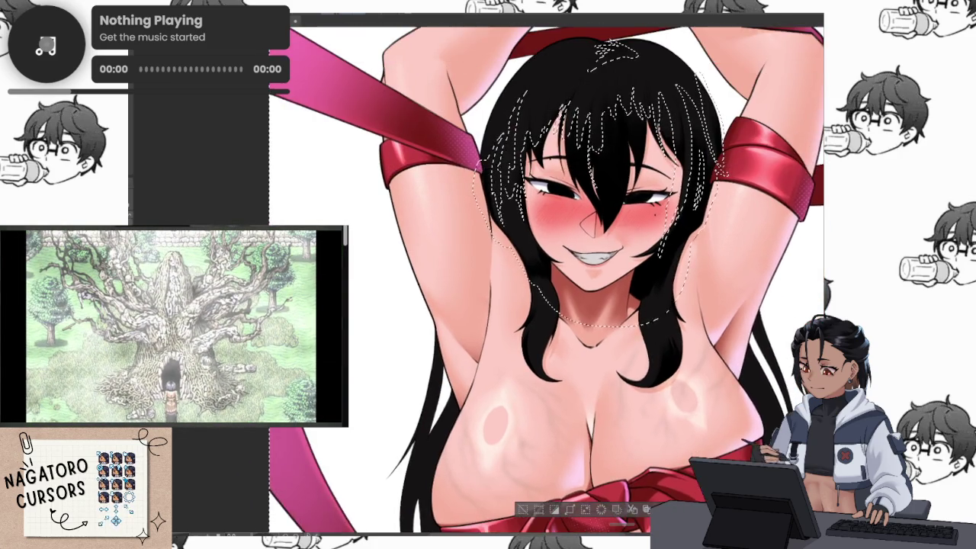
scroll(546, 274, "up", 3)
scroll(546, 274, "up", 3)
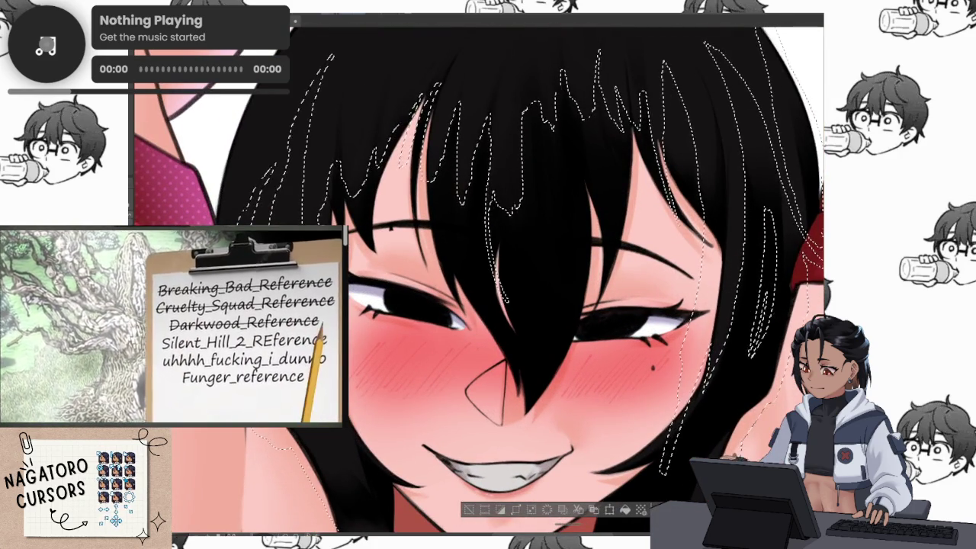
key("ctrl+d")
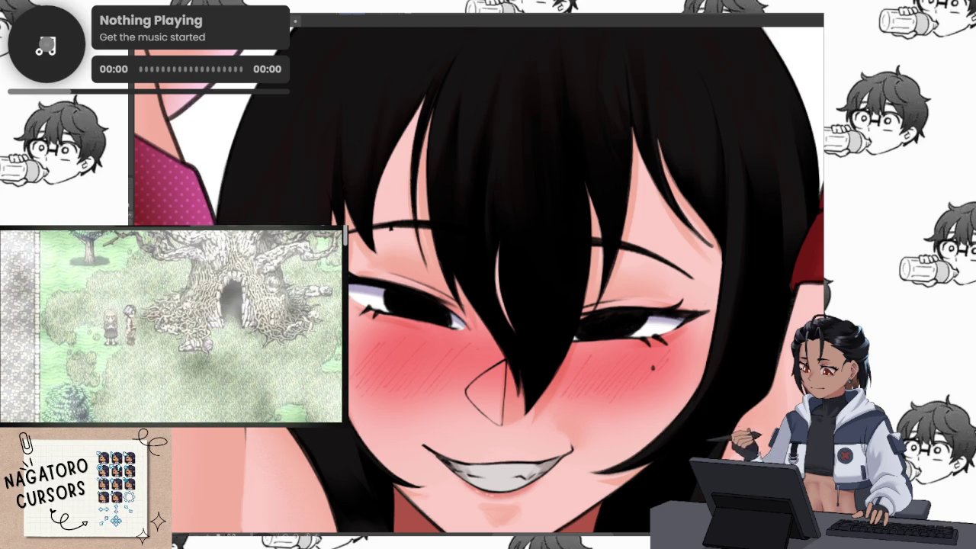
left_click(693, 148)
key("ctrl+z")
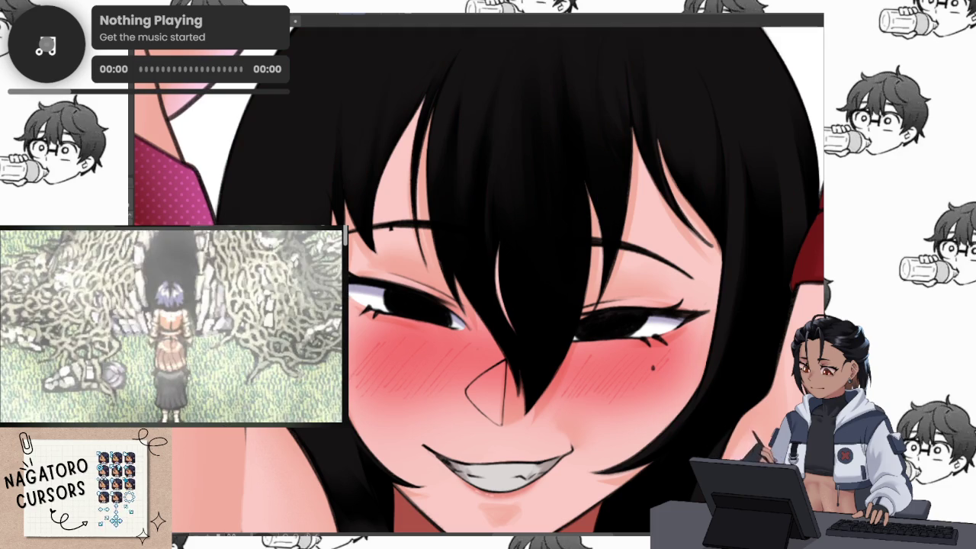
left_click(693, 148)
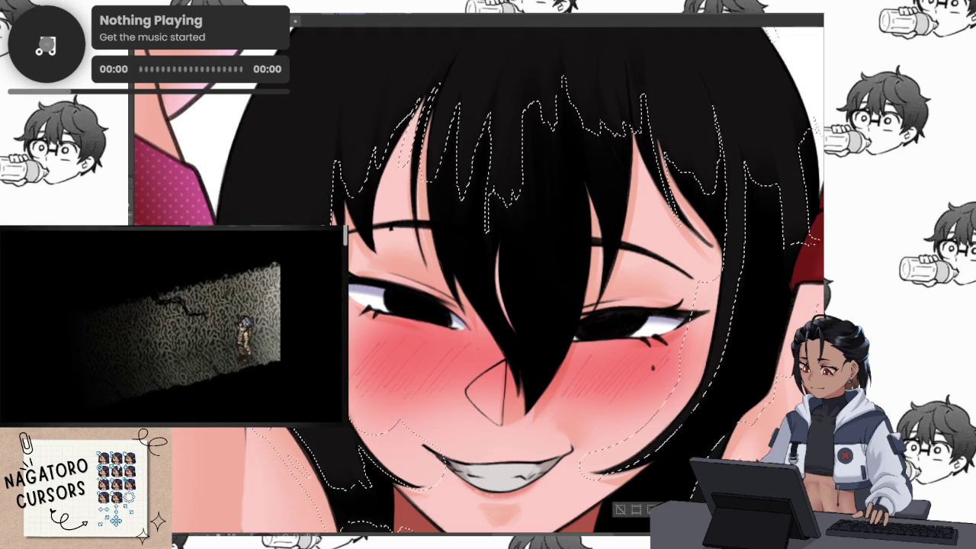
key("ctrl+d")
key("ctrl+z")
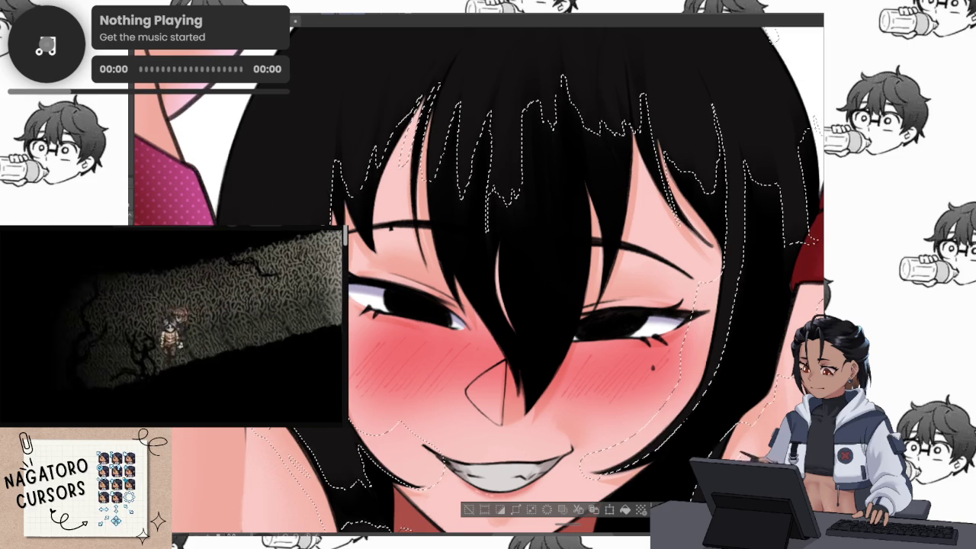
key("ctrl+d")
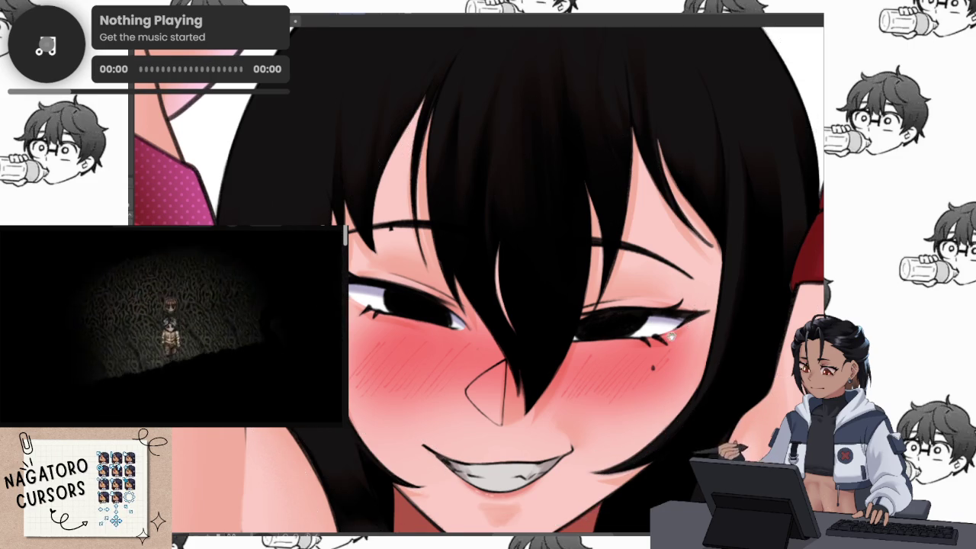
scroll(661, 368, "down", 5)
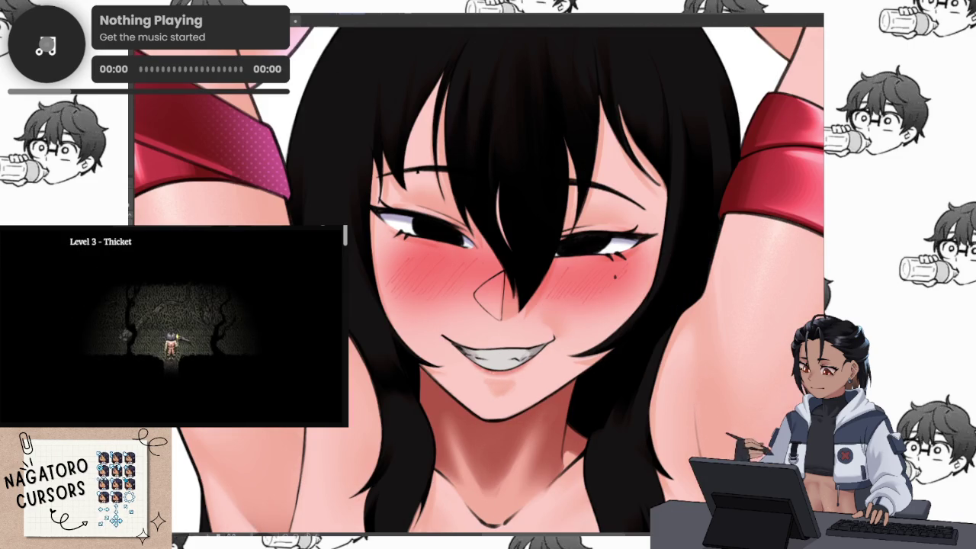
Lighten the hair between the eyes to soft brown, then zoom in around the cheek and mouth.
left_click_drag(583, 103, 495, 301)
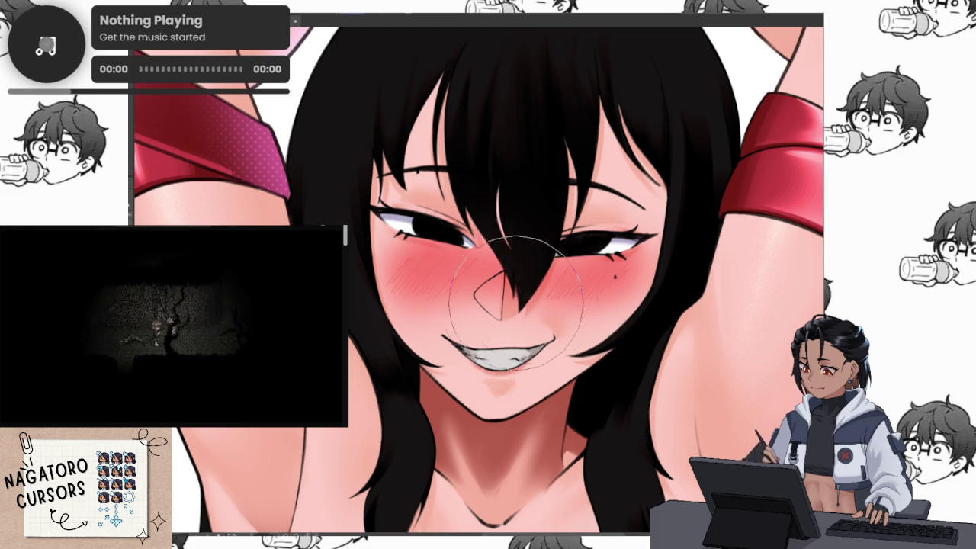
scroll(556, 229, "up", 2)
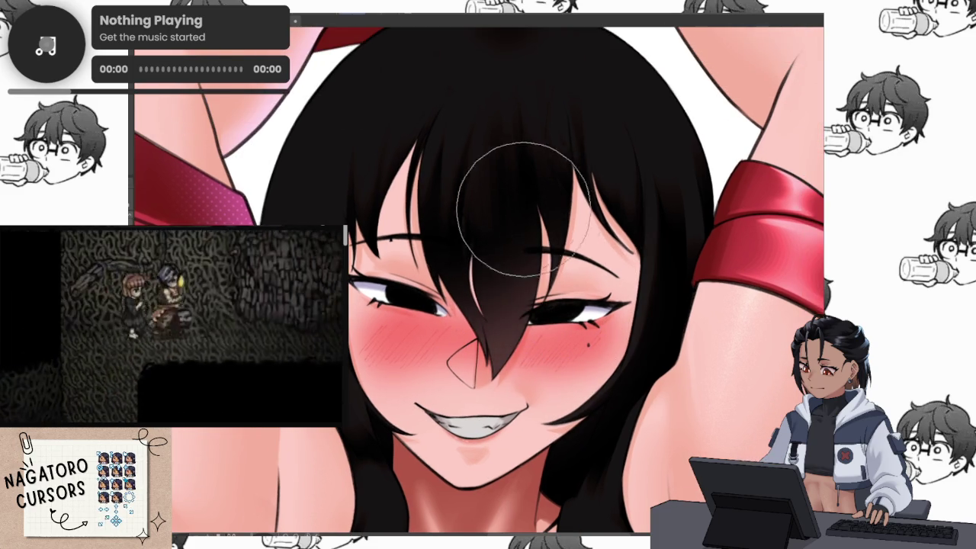
scroll(520, 266, "up", 1)
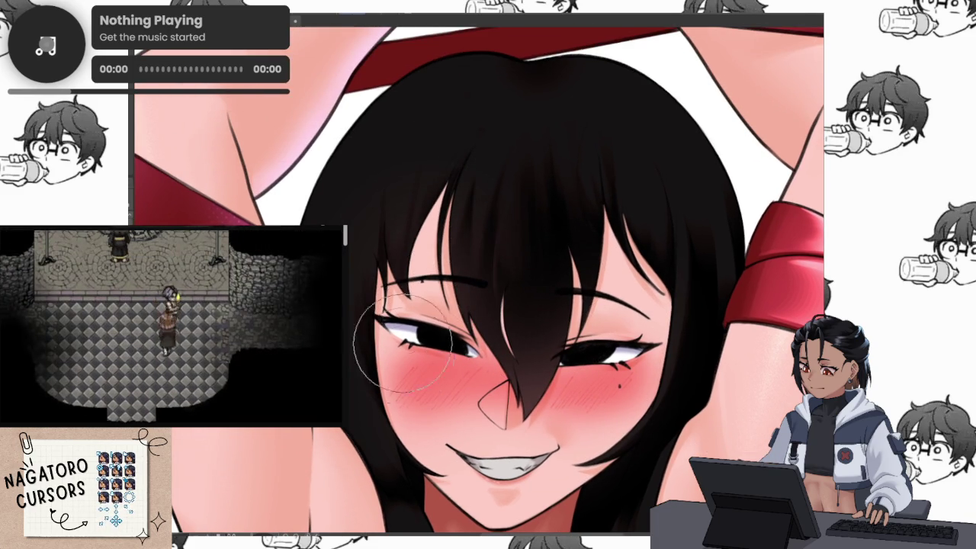
scroll(471, 478, "down", 2)
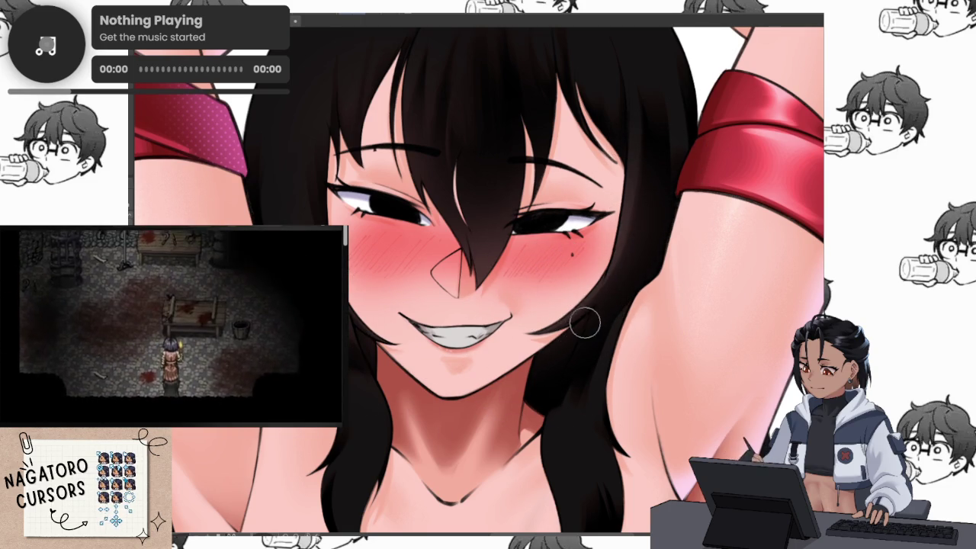
left_click_drag(582, 364, 600, 271)
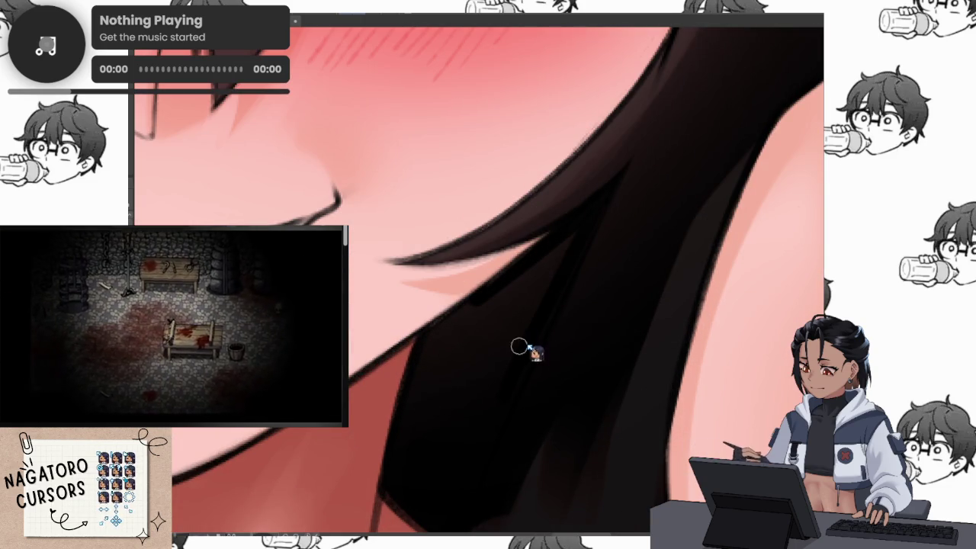
mouse_move(471, 410)
left_mouse_down()
mouse_move(529, 342)
mouse_move(595, 412)
left_mouse_up()
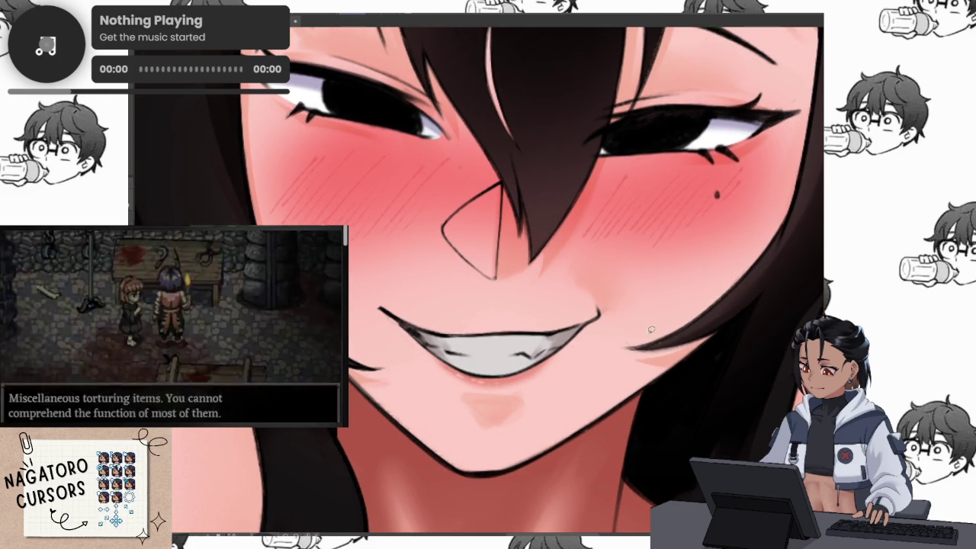
mouse_move(561, 369)
left_mouse_down()
mouse_move(675, 367)
mouse_move(538, 379)
left_mouse_up()
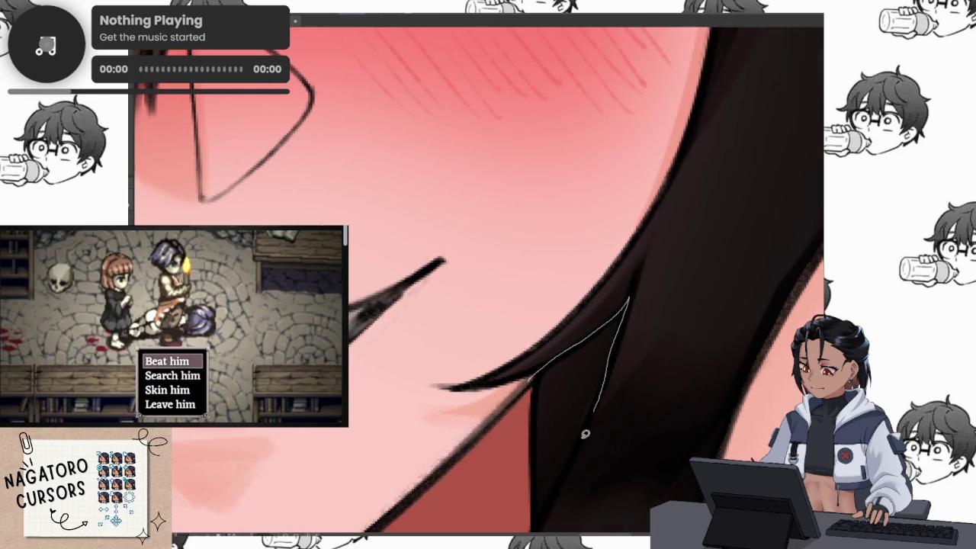
mouse_move(593, 414)
left_mouse_down()
mouse_move(580, 429)
mouse_move(610, 305)
mouse_move(654, 337)
left_mouse_up()
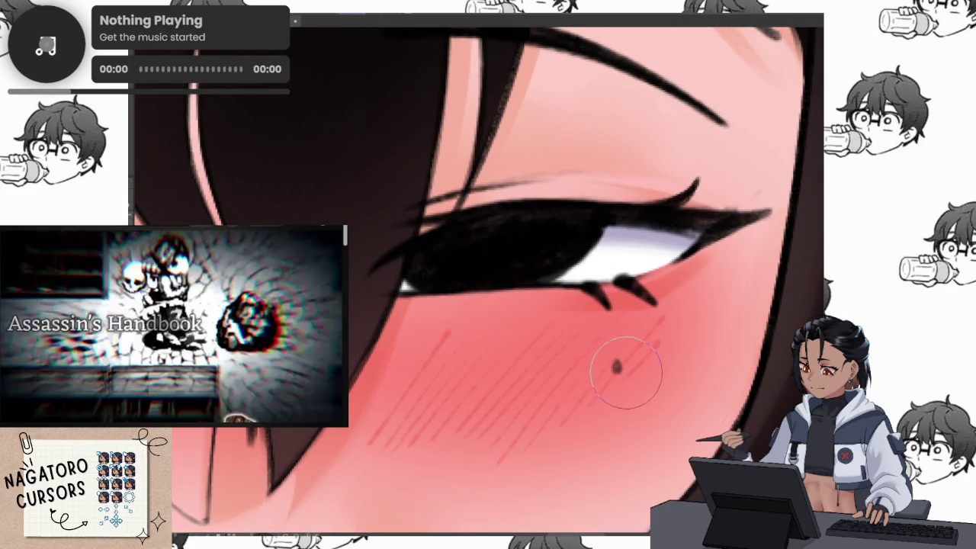
Dot a small mole on the girl's cheek and mirror the canvas to check balance.
left_click_drag(616, 367, 625, 360)
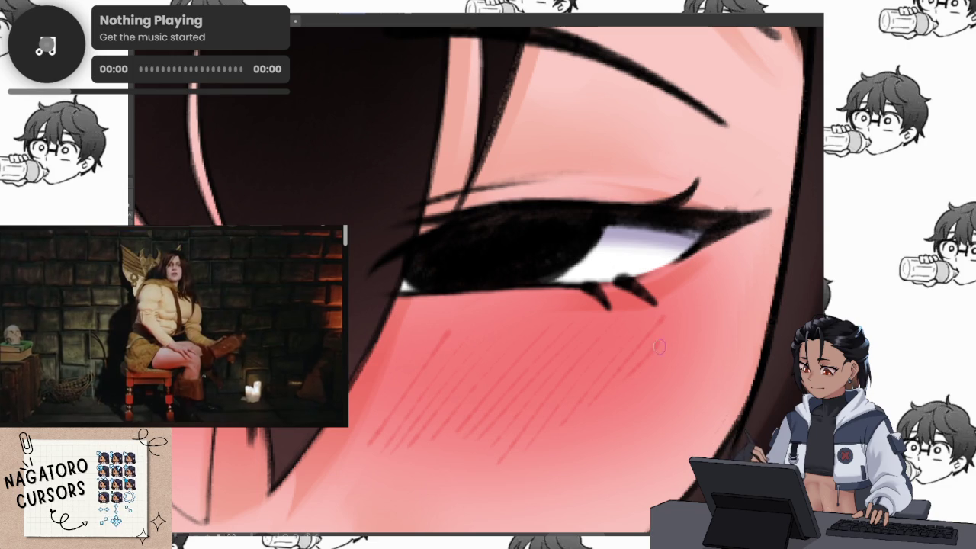
left_click_drag(638, 376, 642, 382)
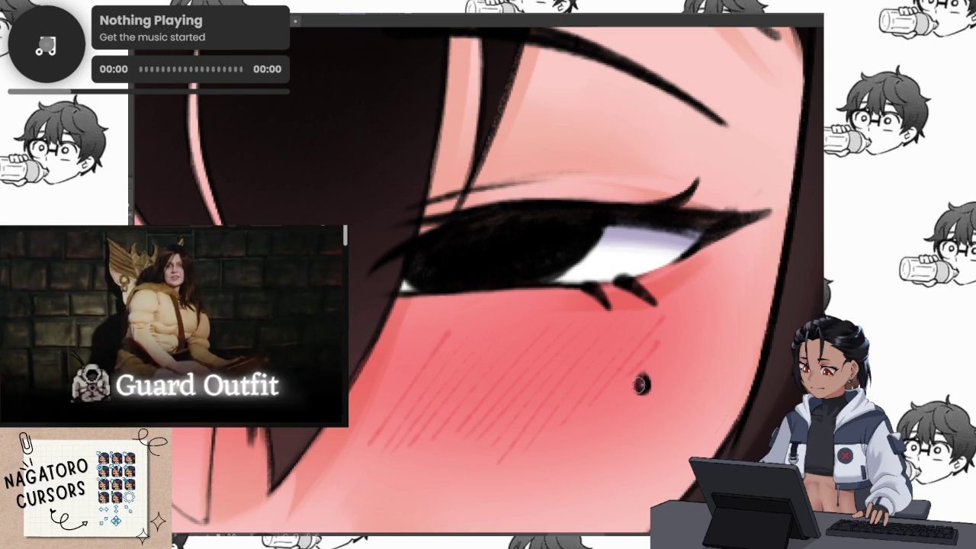
scroll(652, 379, "down", 5)
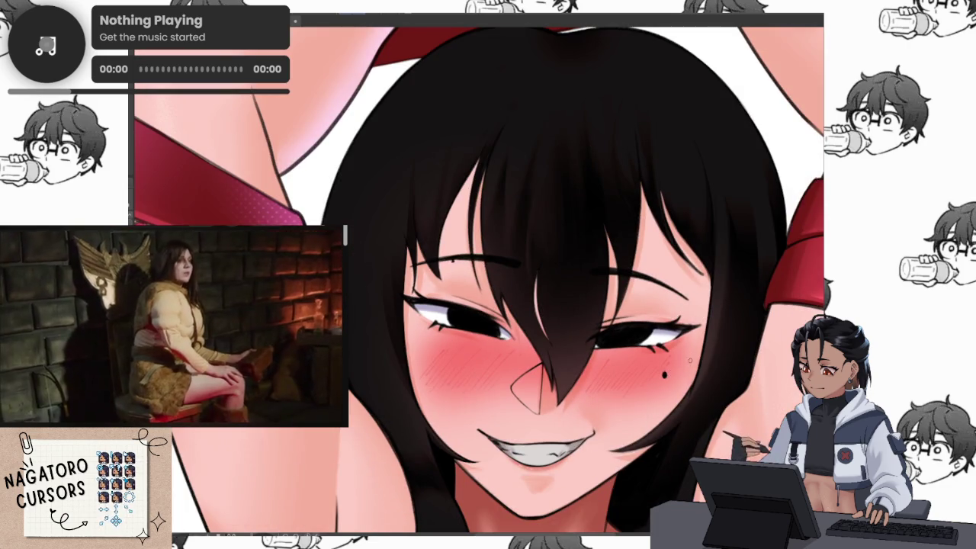
scroll(650, 322, "down", 2)
key("m")
key("m")
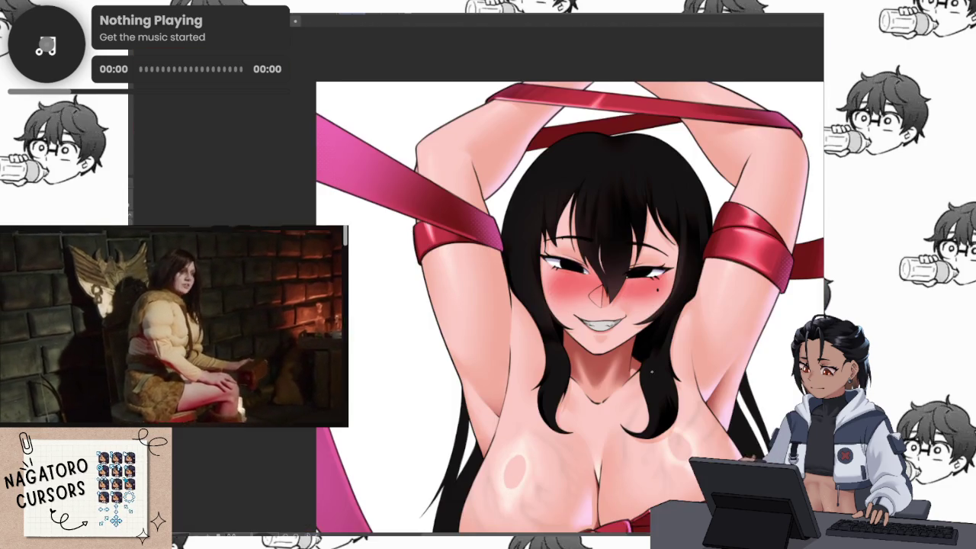
Paint a dotted glossy highlight band across the top of the hair.
scroll(657, 324, "up", 2)
scroll(657, 313, "up", 2)
scroll(693, 291, "up", 1)
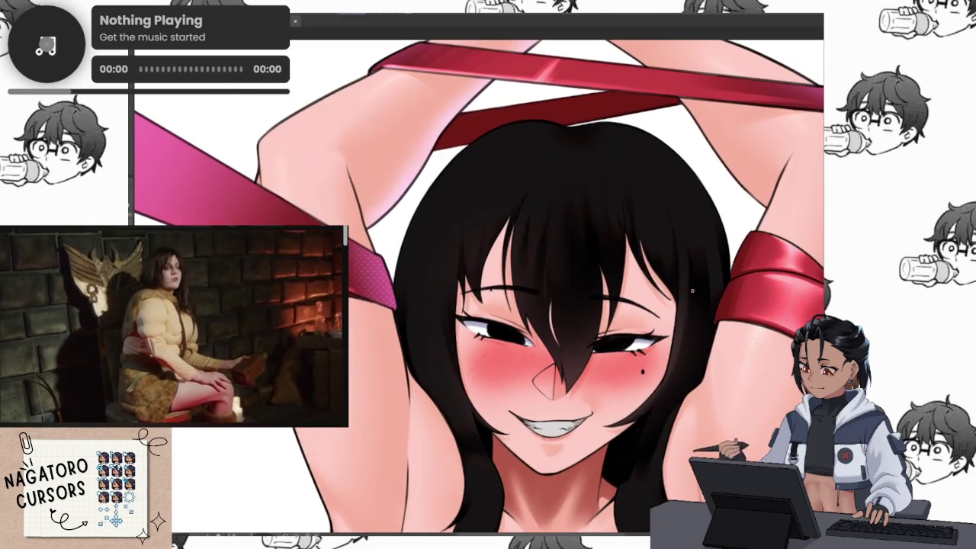
left_click_drag(450, 164, 694, 187)
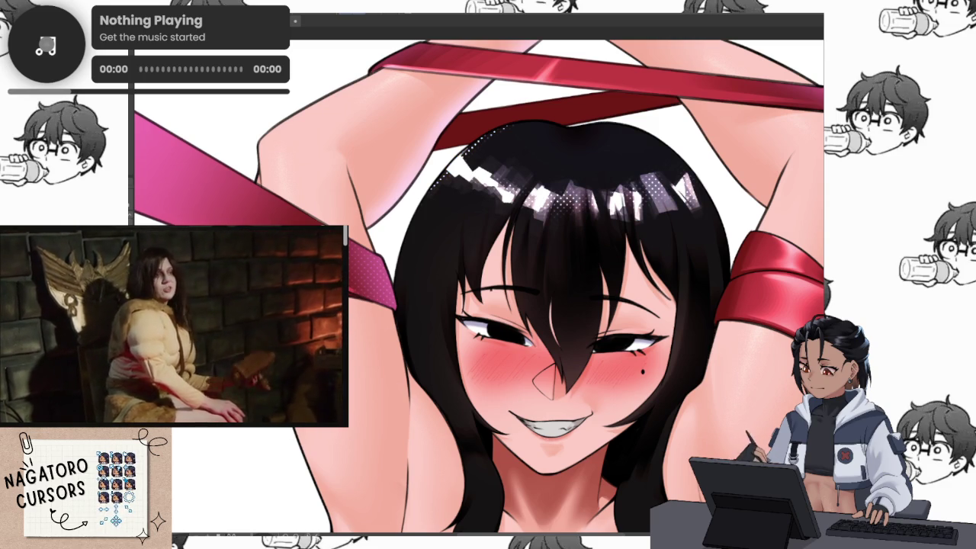
key("ctrl+minus")
key("ctrl+minus")
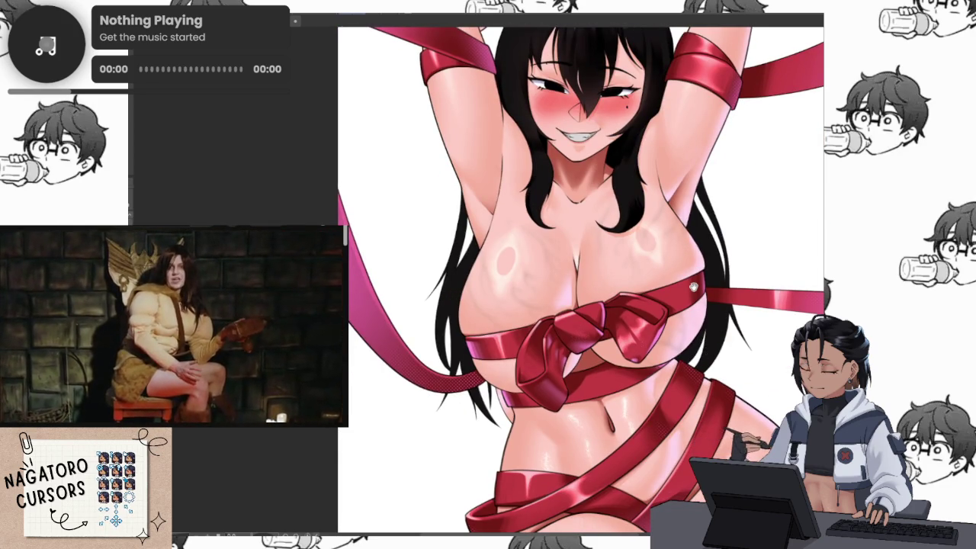
left_click_drag(693, 287, 737, 390)
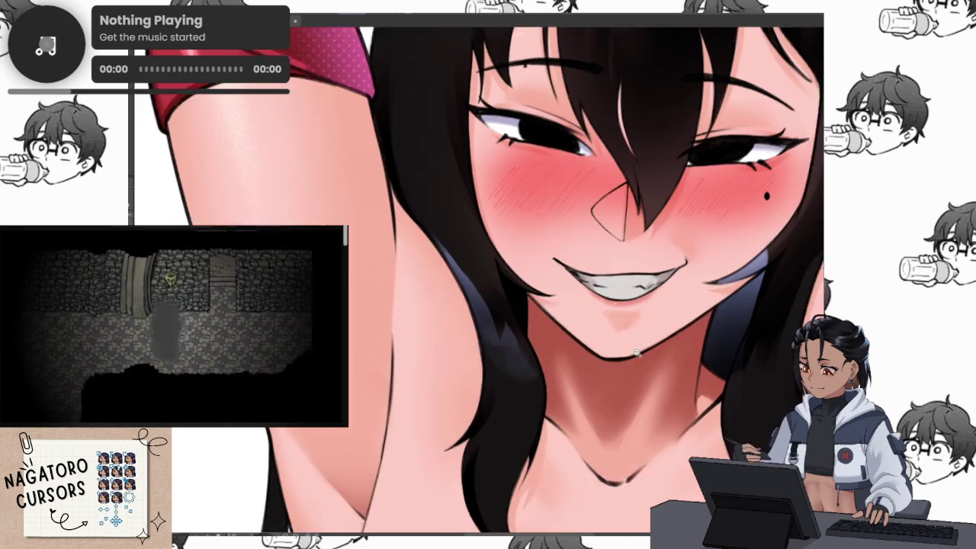
key("ctrl+plus")
key("ctrl+plus")
left_click_drag(785, 326, 759, 283)
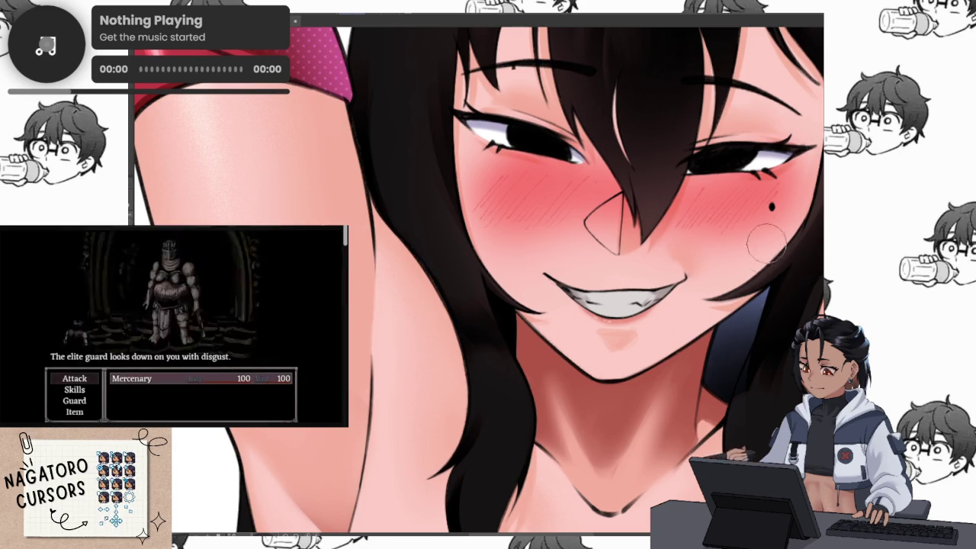
scroll(747, 232, "down", 2)
scroll(739, 352, "up", 1)
scroll(739, 352, "up", 2)
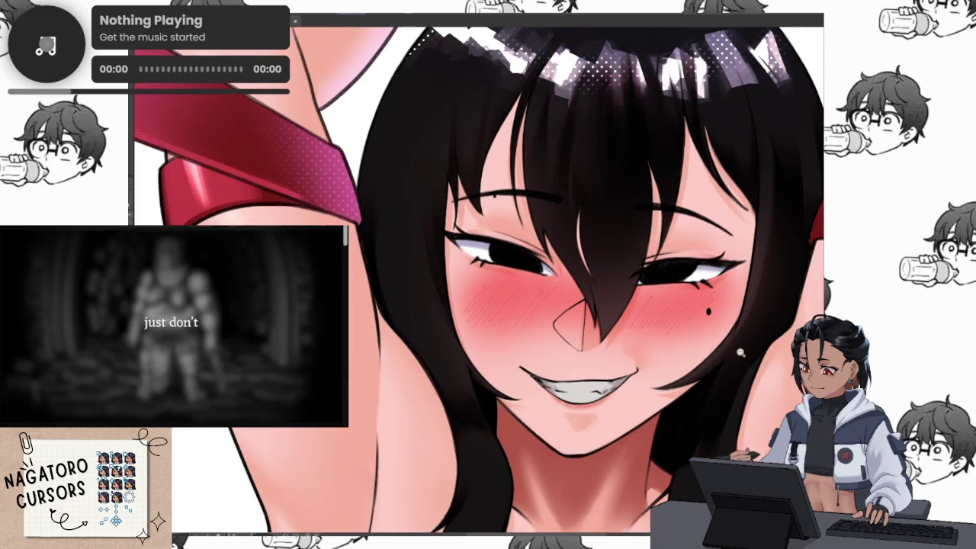
scroll(739, 352, "down", 1)
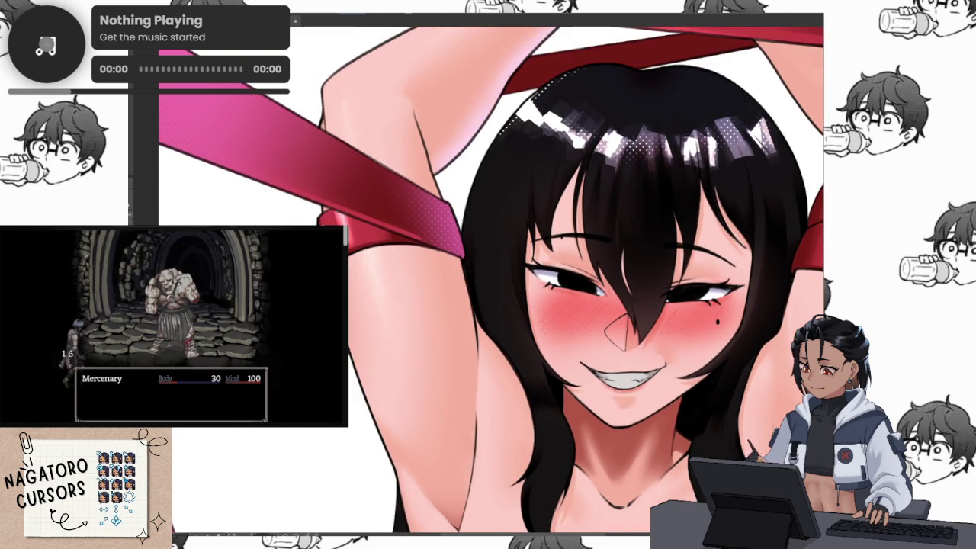
scroll(721, 389, "down", 1)
scroll(732, 388, "up", 3)
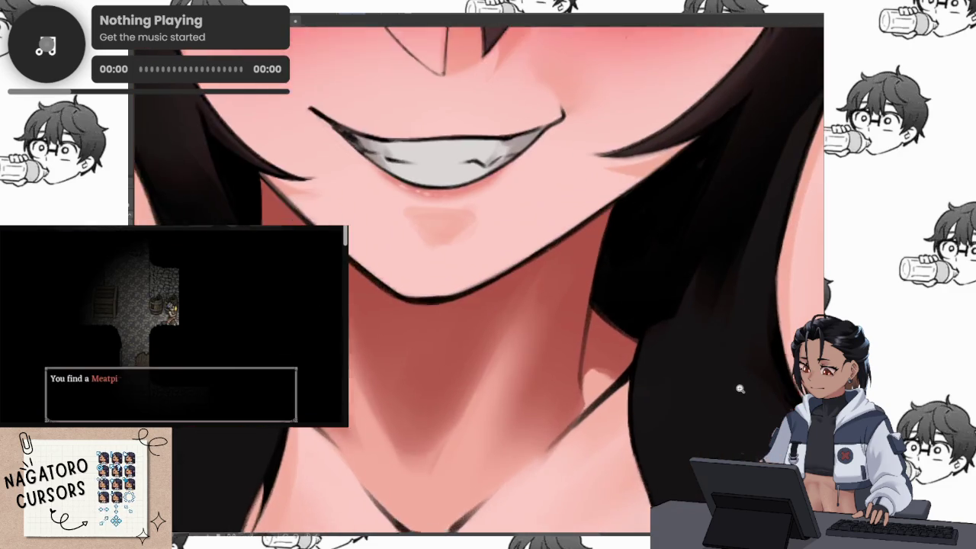
scroll(736, 384, "down", 4)
scroll(735, 380, "down", 1)
scroll(732, 366, "down", 1)
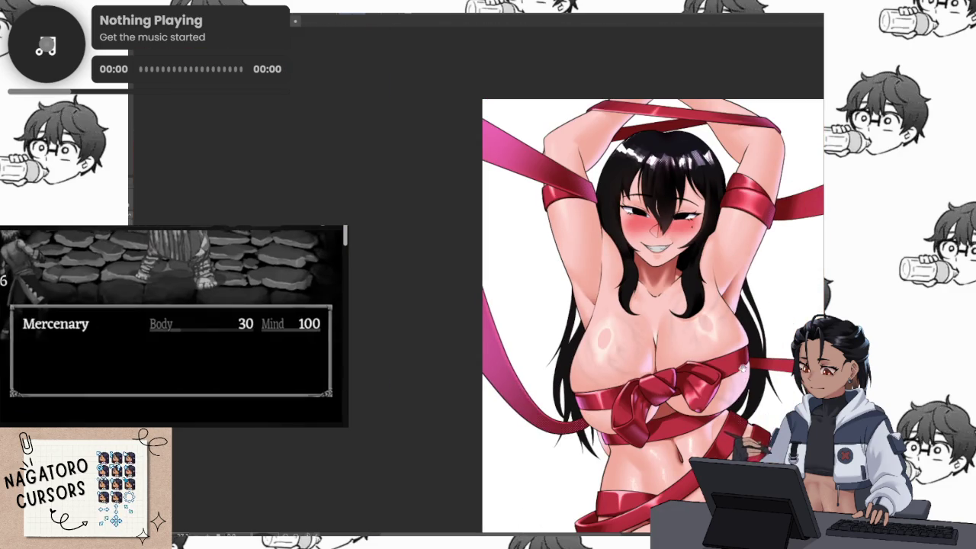
scroll(729, 351, "up", 1)
scroll(728, 358, "right", 3)
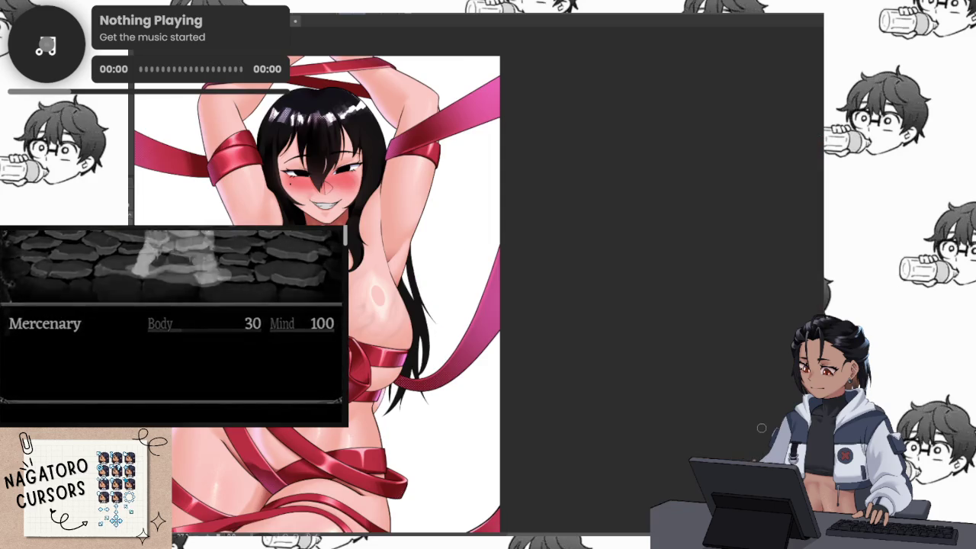
scroll(753, 419, "up", 1)
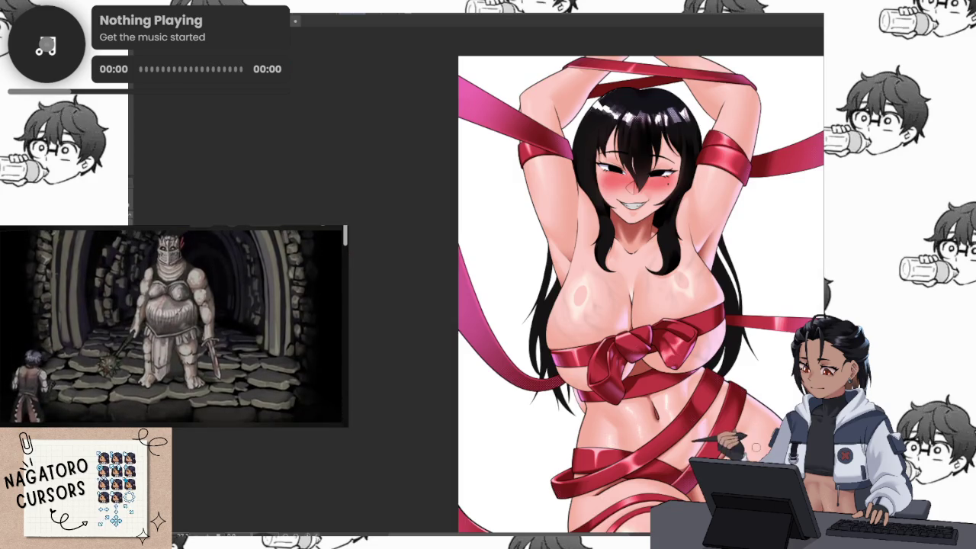
scroll(679, 296, "up", 1)
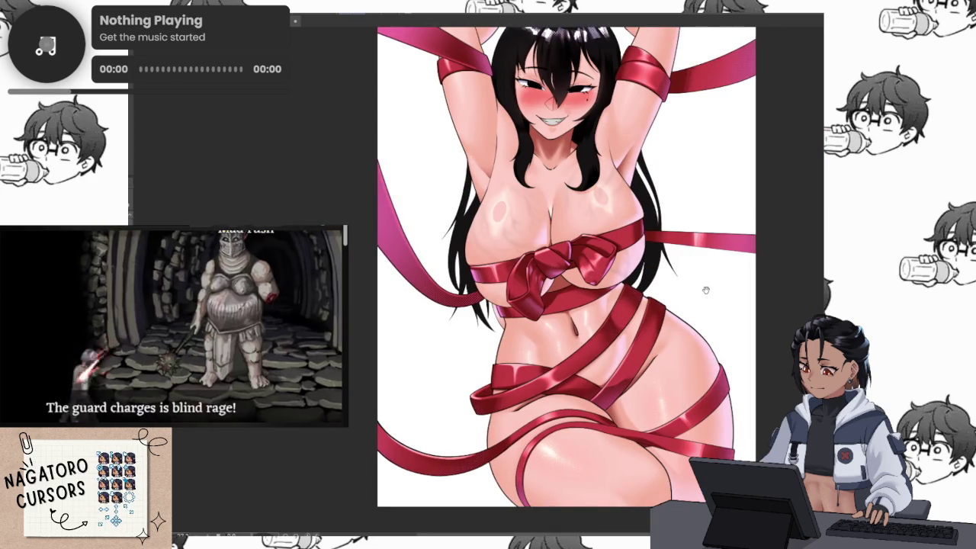
scroll(678, 296, "down", 1)
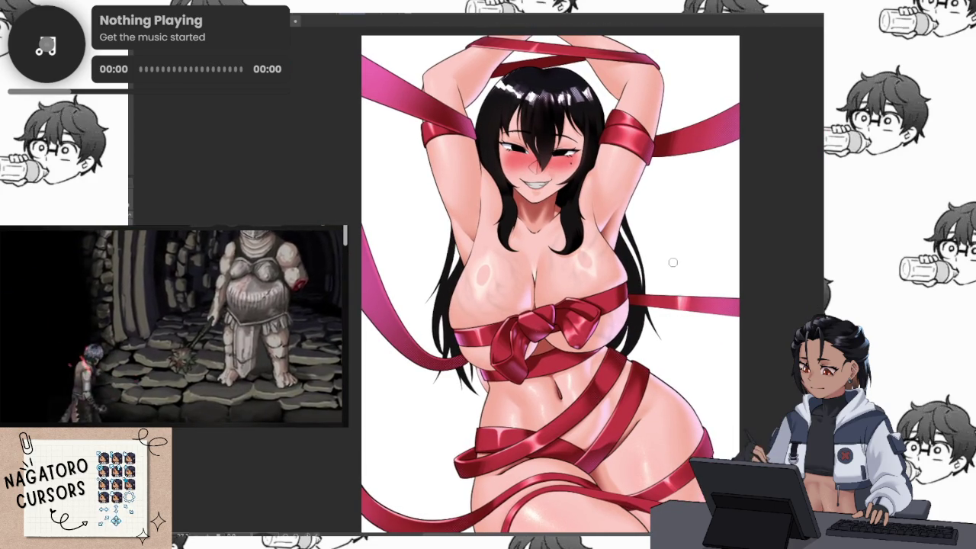
scroll(519, 373, "down", 3)
scroll(519, 373, "up", 3)
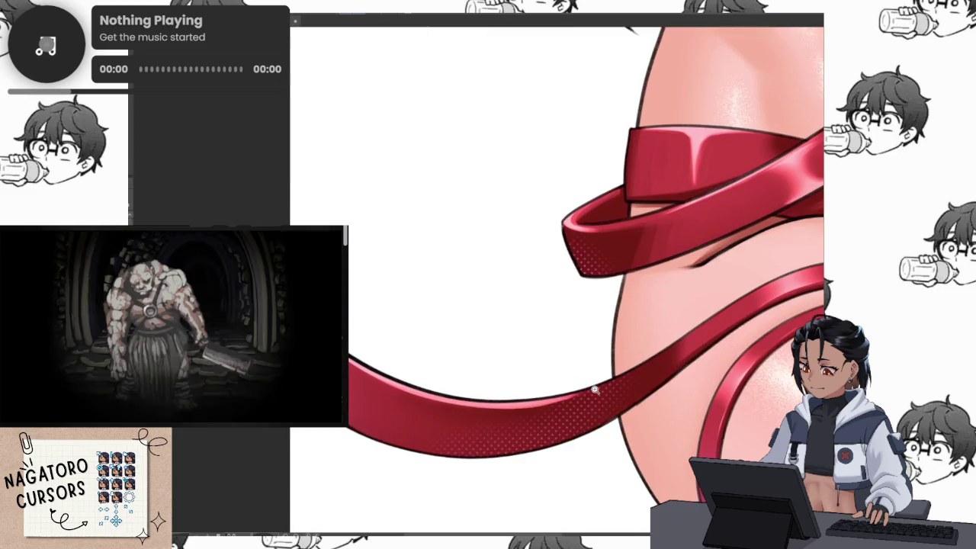
scroll(503, 437, "down", 5)
scroll(638, 192, "up", 3)
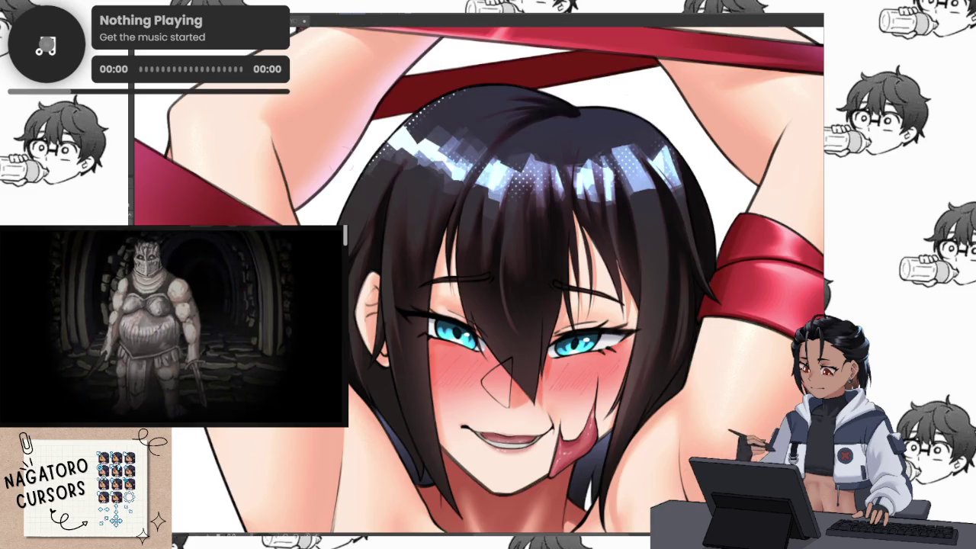
Zoom and pan through the ribbon-girl variants and into the red-and-purple artwork's signature corner.
scroll(638, 192, "down", 3)
scroll(638, 192, "up", 2)
scroll(638, 192, "down", 5)
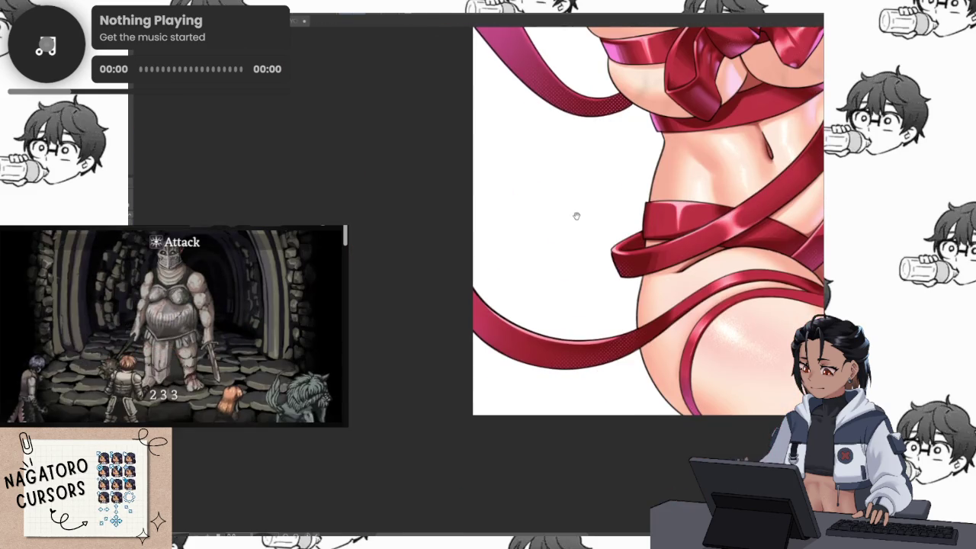
scroll(595, 213, "up", 5)
scroll(630, 275, "up", 1)
left_click_drag(631, 276, 632, 271)
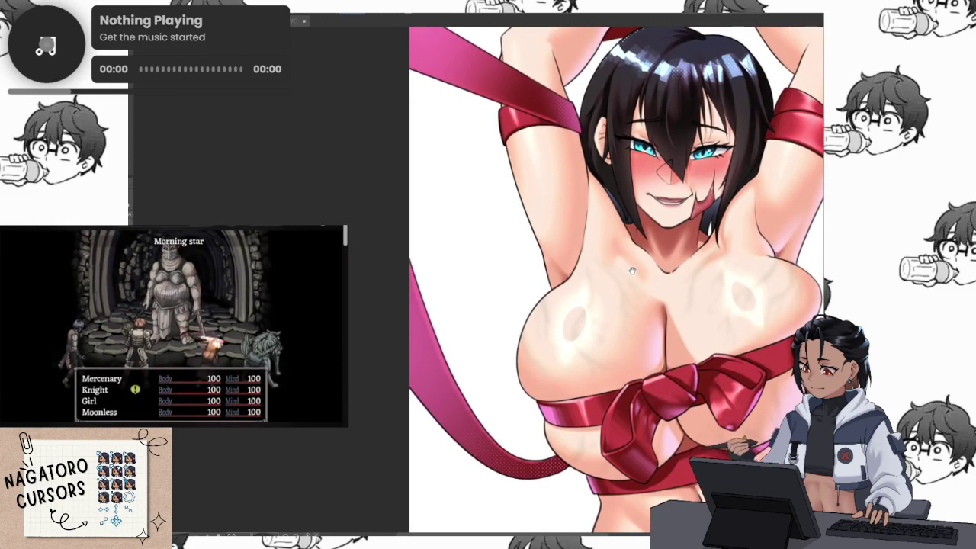
scroll(632, 270, "up", 1)
scroll(636, 305, "up", 1)
scroll(642, 348, "up", 1)
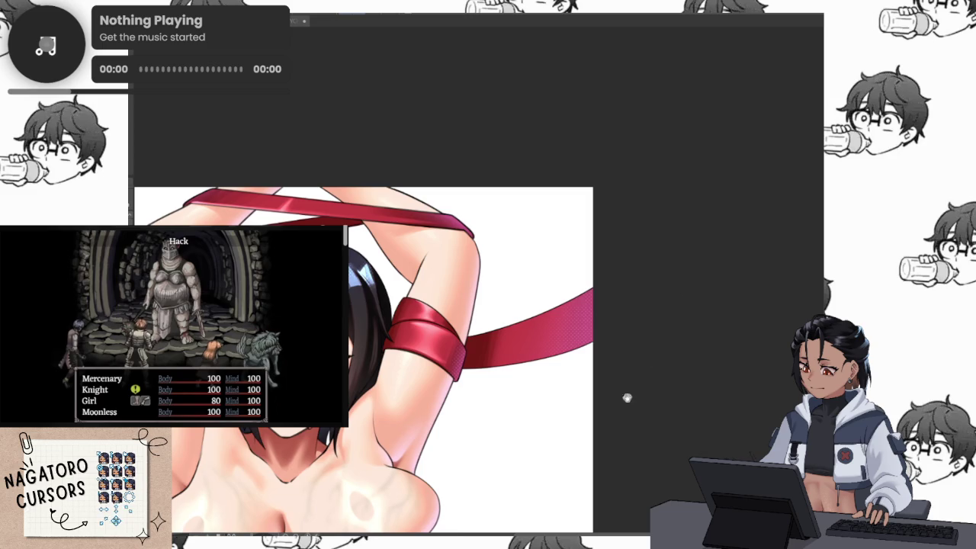
scroll(640, 180, "down", 2)
scroll(641, 180, "down", 3)
scroll(675, 192, "up", 3)
scroll(675, 191, "up", 3)
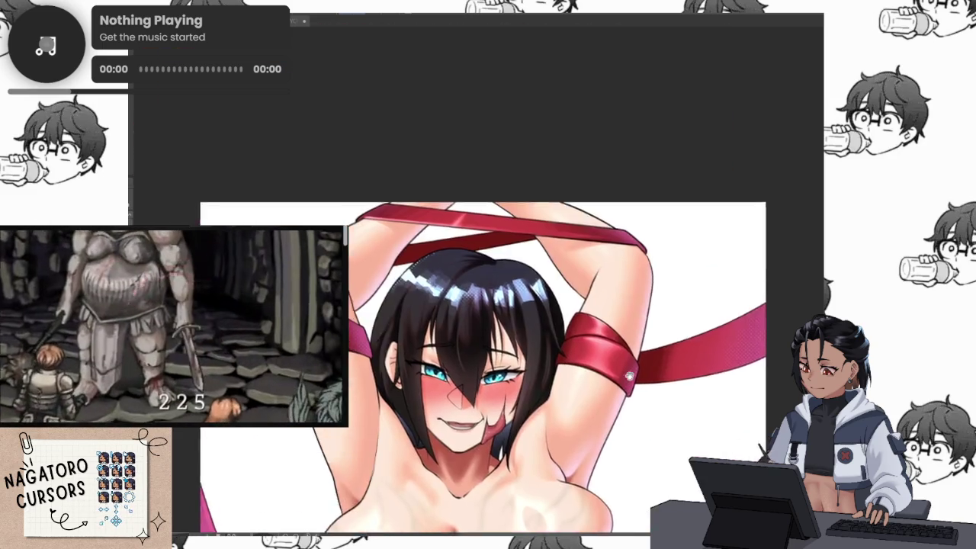
scroll(675, 191, "up", 2)
scroll(610, 200, "down", 5)
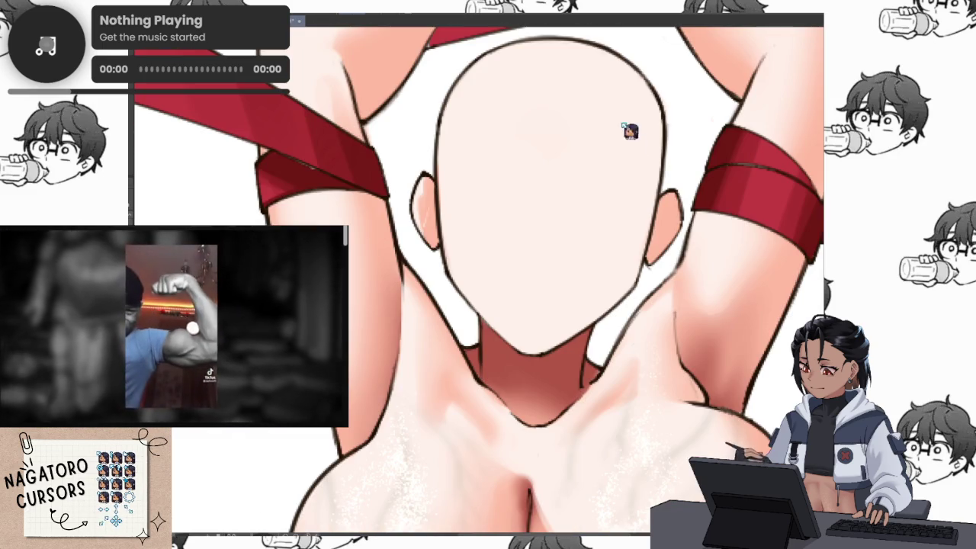
scroll(609, 200, "up", 5)
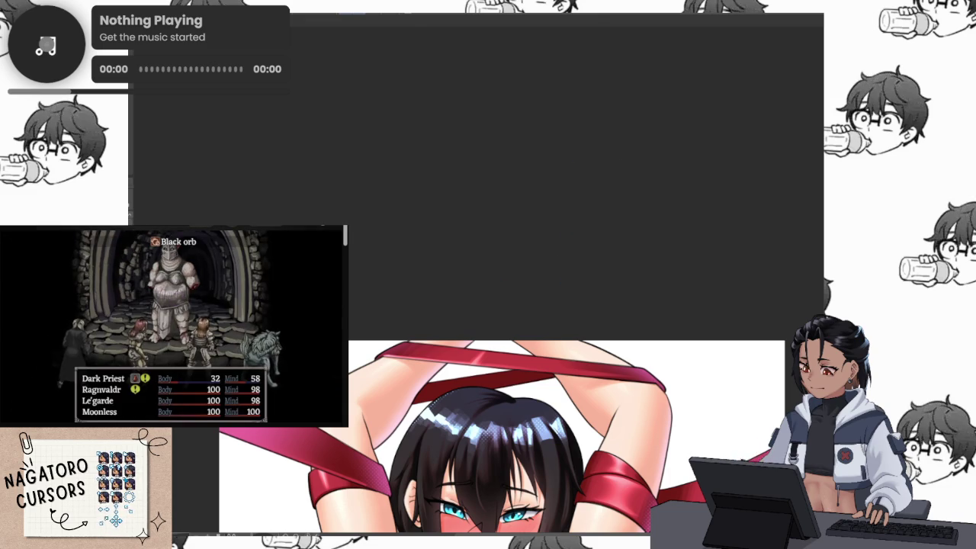
scroll(437, 327, "up", 5)
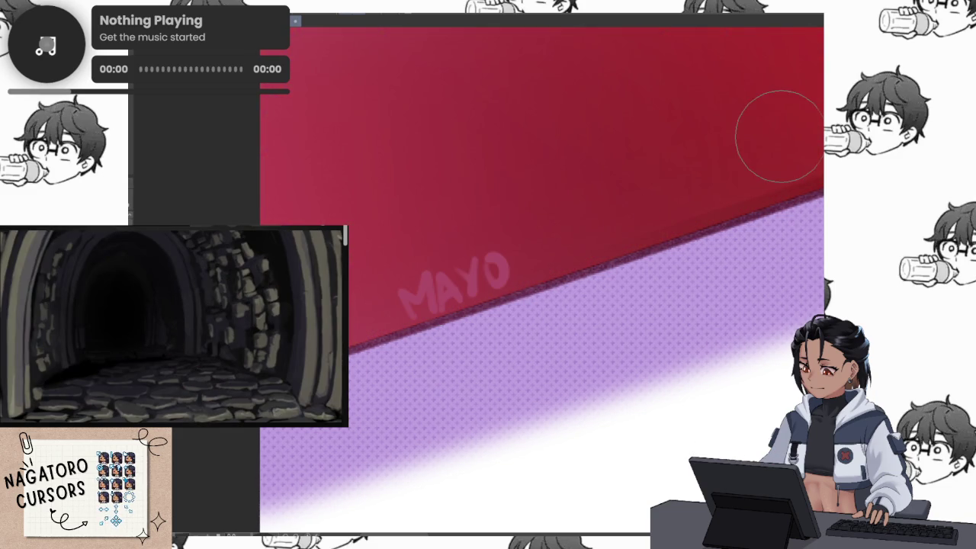
Fit the view to the torso and delete the small stray scribble from the canvas.
key("ctrl+0")
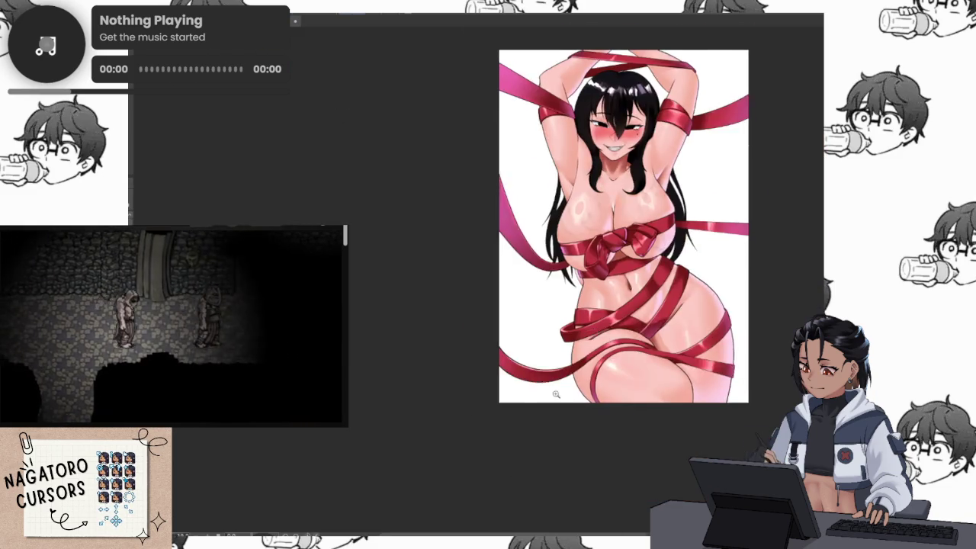
left_click_drag(542, 387, 588, 388)
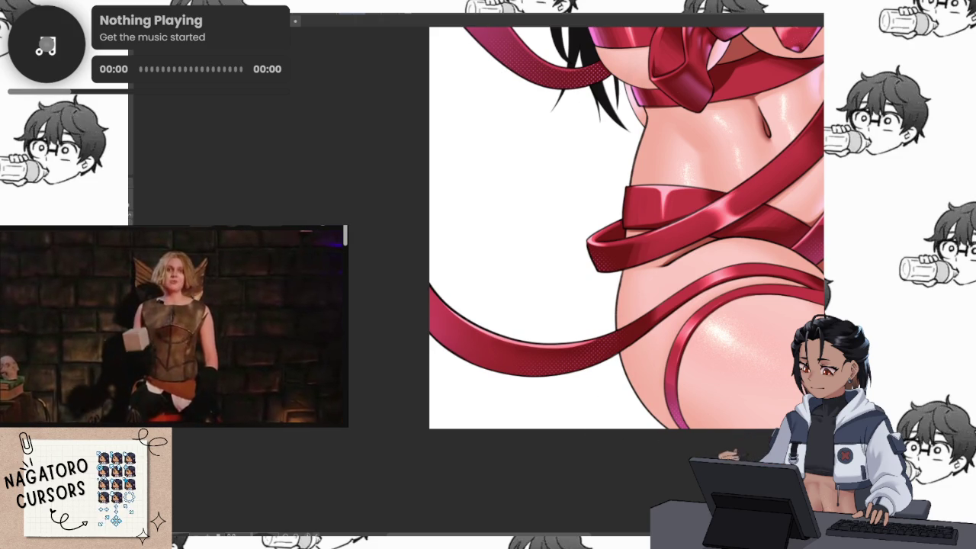
key("ctrl+a")
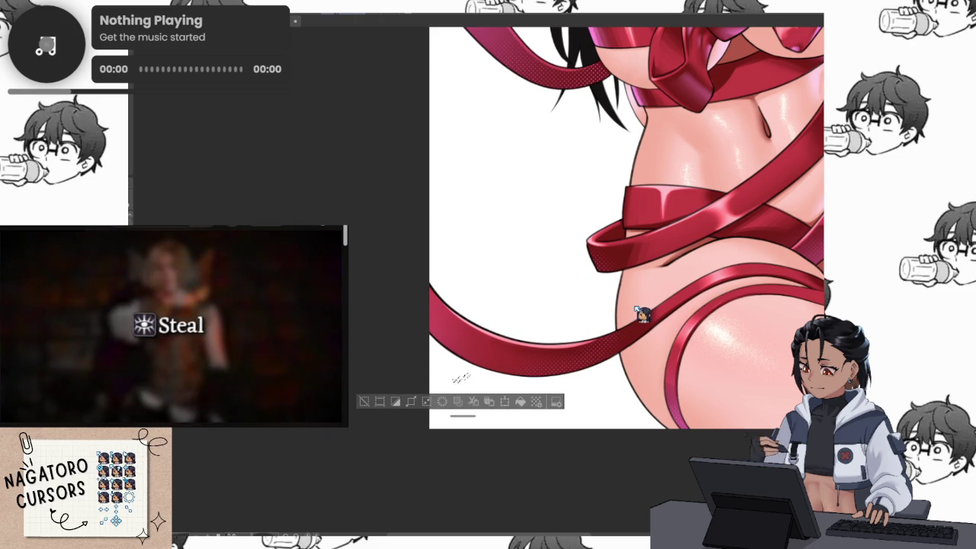
key("Delete")
key("ctrl+d")
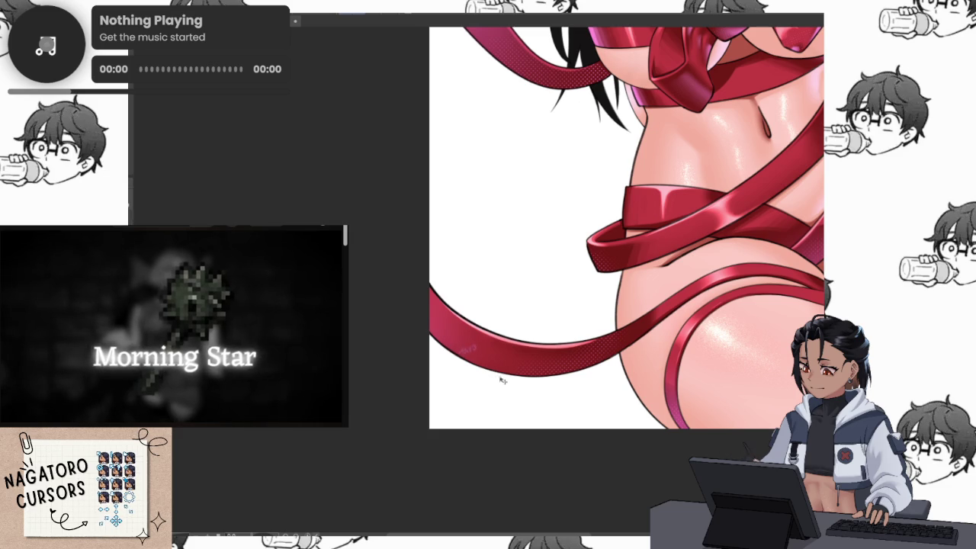
scroll(499, 382, "up", 5)
Transform the MAYO signature, nudging it slightly lower, and commit the change.
key("ctrl+t")
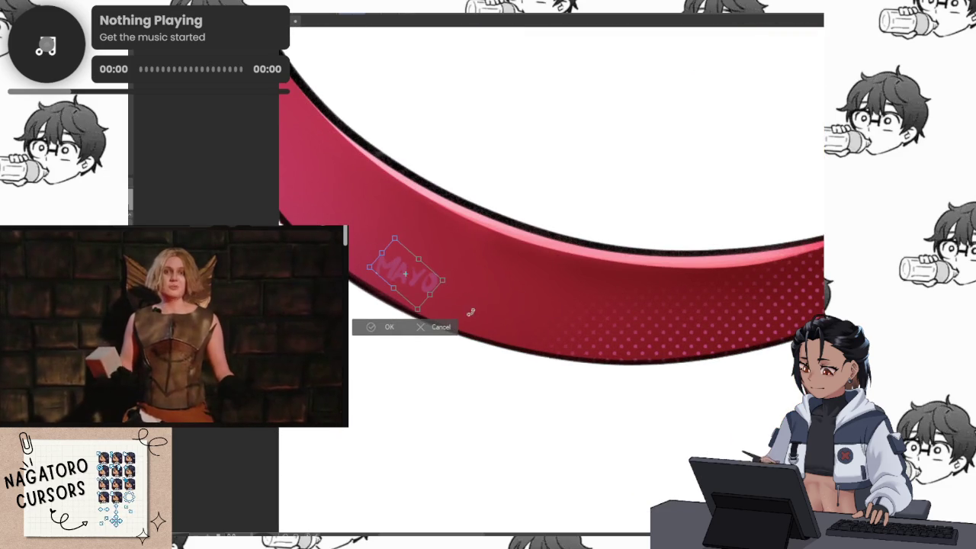
left_click_drag(423, 289, 428, 308)
key("Return")
scroll(553, 279, "down", 5)
scroll(631, 355, "down", 2)
scroll(612, 250, "down", 1)
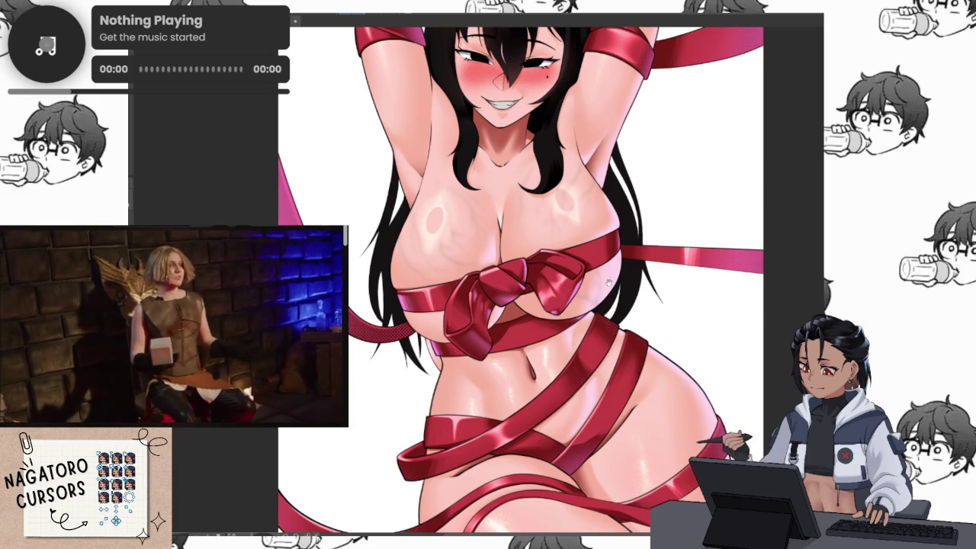
scroll(612, 250, "down", 2)
scroll(687, 246, "down", 1)
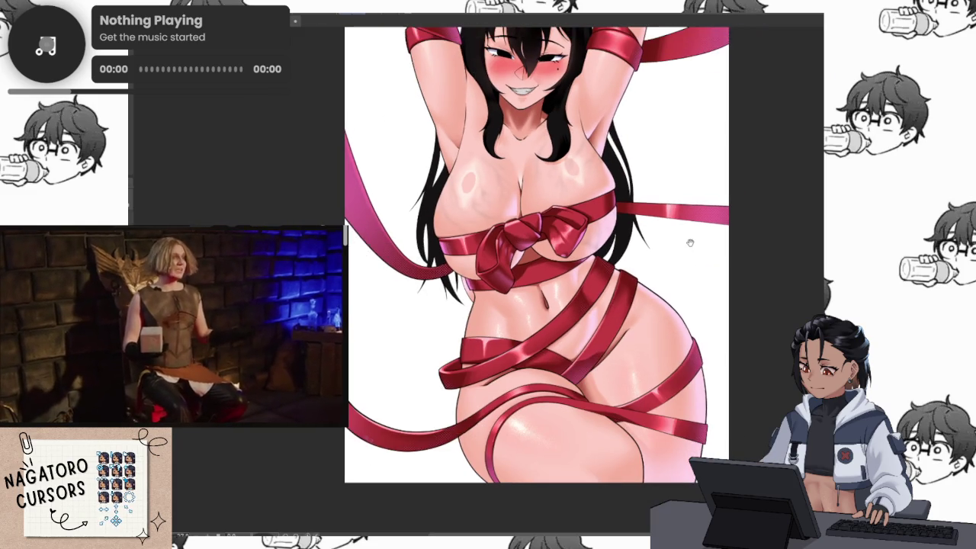
left_click_drag(692, 244, 698, 349)
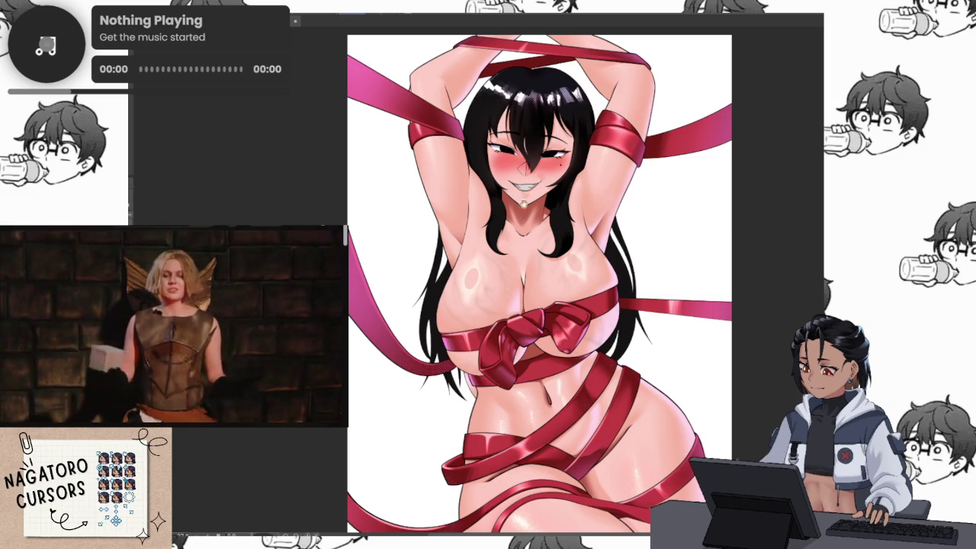
mouse_move(521, 192)
left_mouse_down()
mouse_move(580, 266)
mouse_move(556, 266)
left_mouse_up()
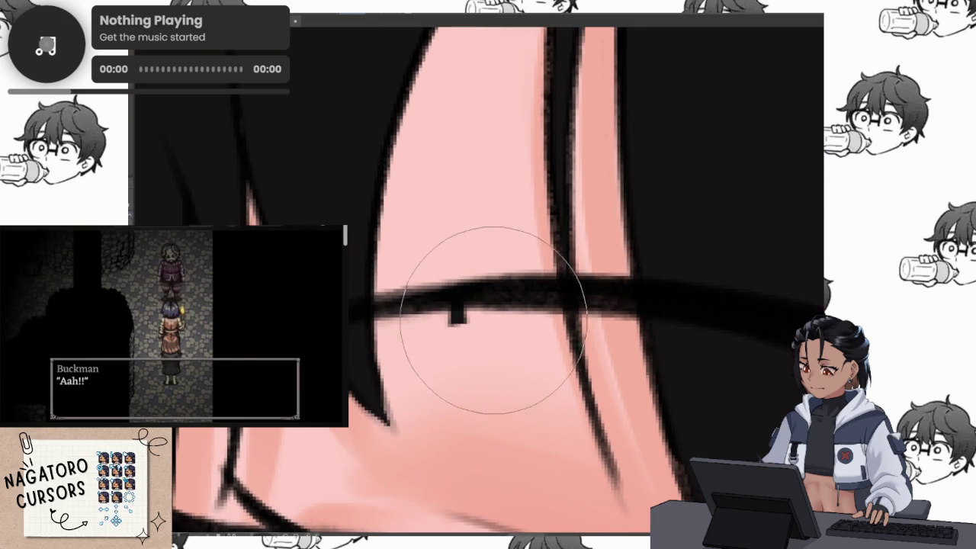
Deselect the hair and toggle the hair highlights off and on to compare, leaving them visible.
scroll(480, 334, "down", 5)
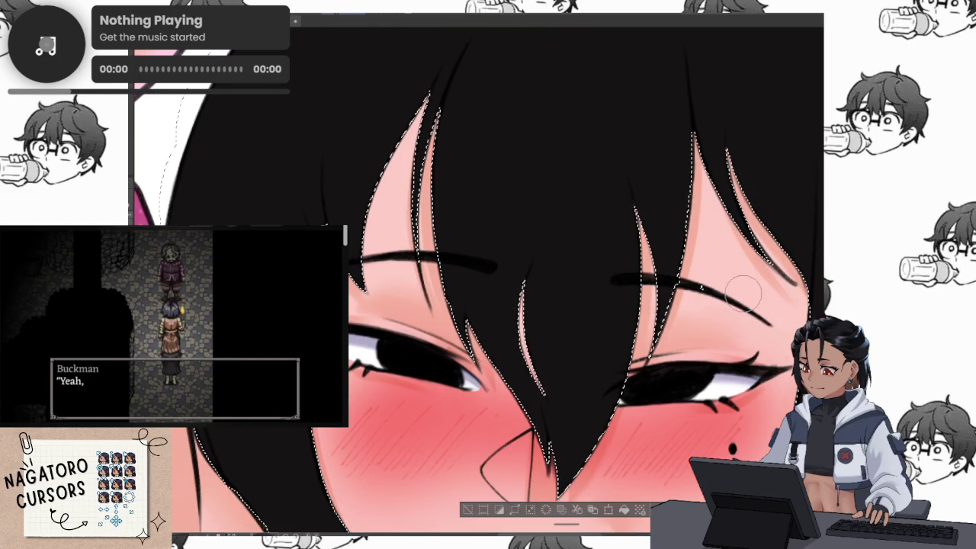
key("ctrl+d")
scroll(700, 288, "down", 5)
scroll(782, 228, "up", 2)
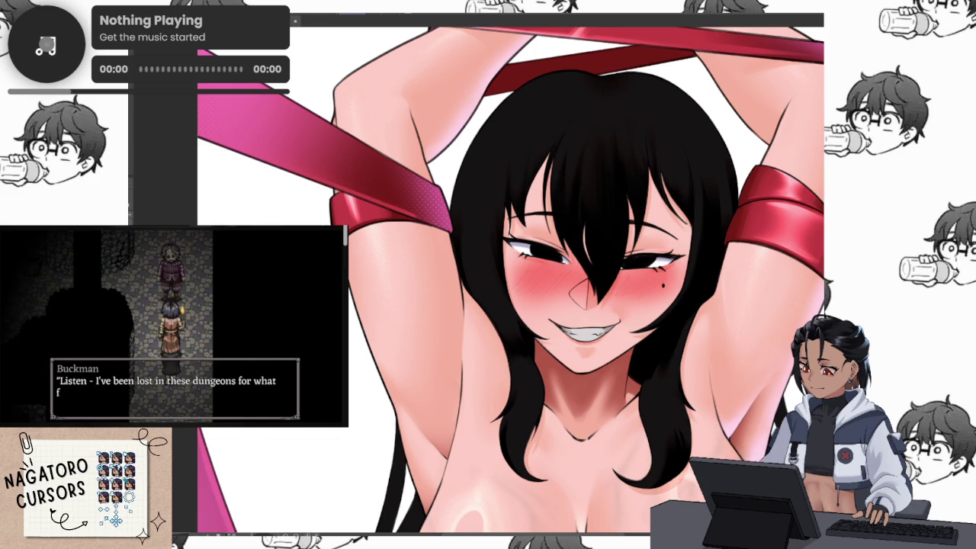
key("ctrl+y")
key("ctrl+z")
key("ctrl+y")
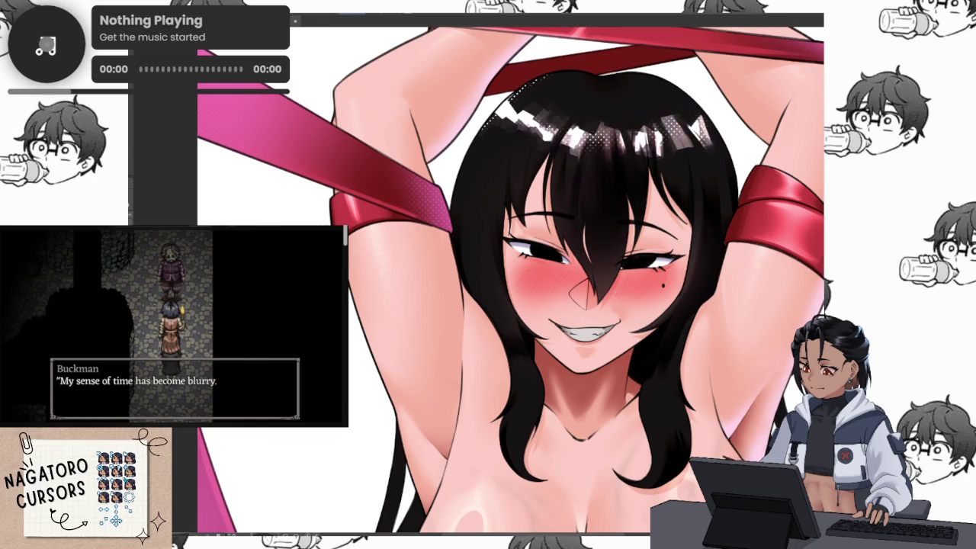
Zoom out and pan to view the whole figure with its glossy hair.
key("ctrl+minus")
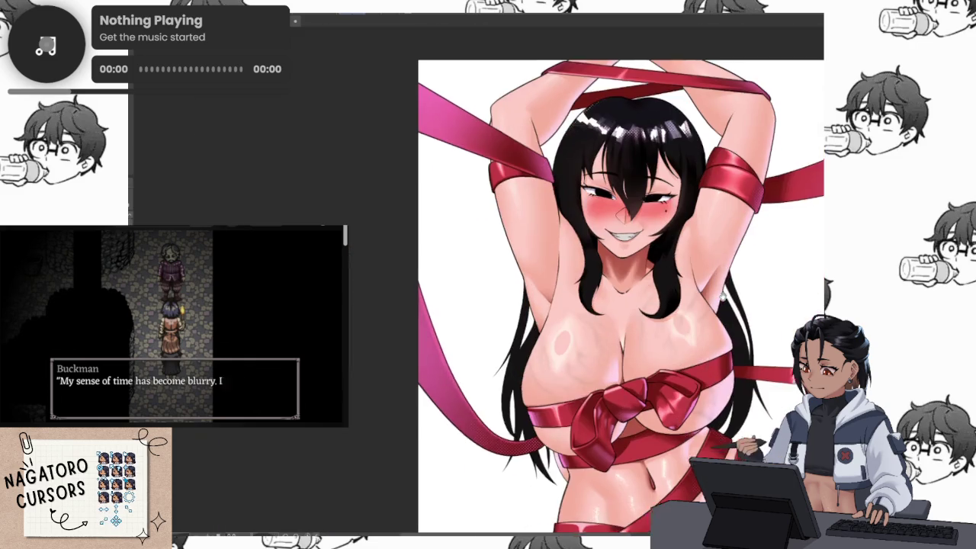
left_click_drag(770, 391, 729, 352)
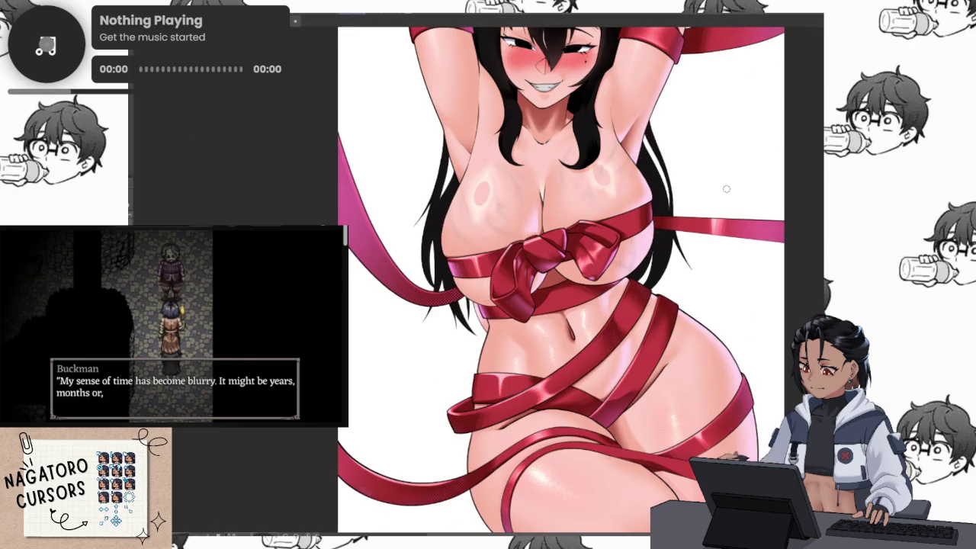
scroll(722, 311, "down", 1)
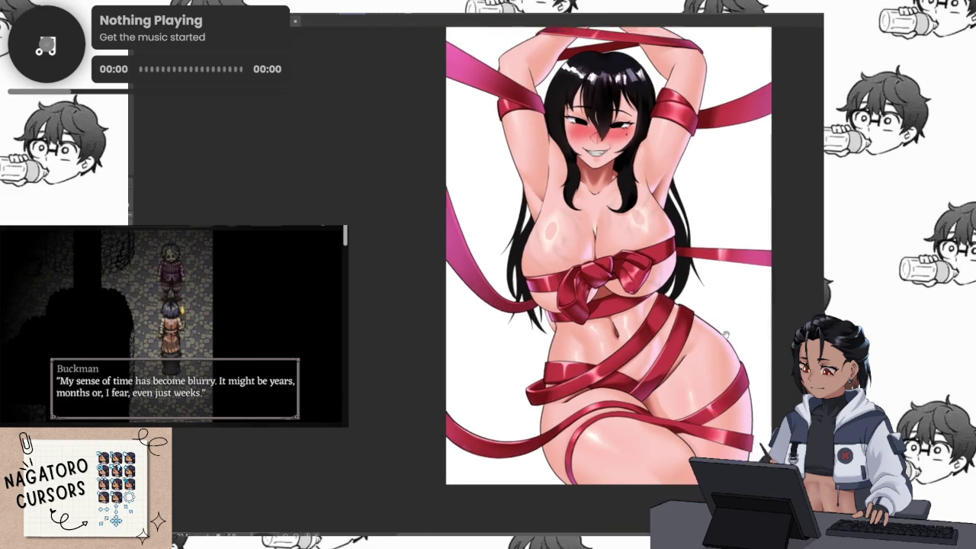
scroll(738, 324, "right", 5)
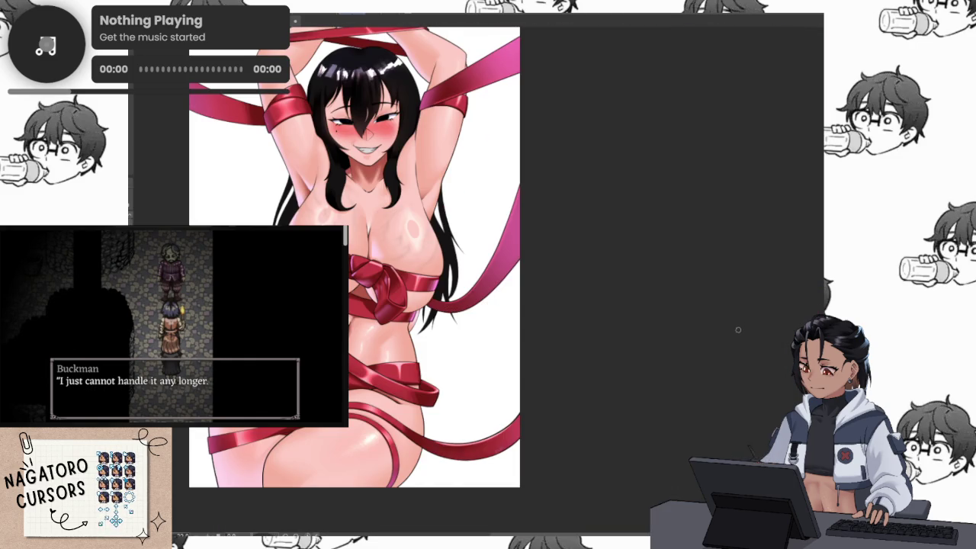
scroll(740, 333, "left", 5)
scroll(741, 333, "down", 1)
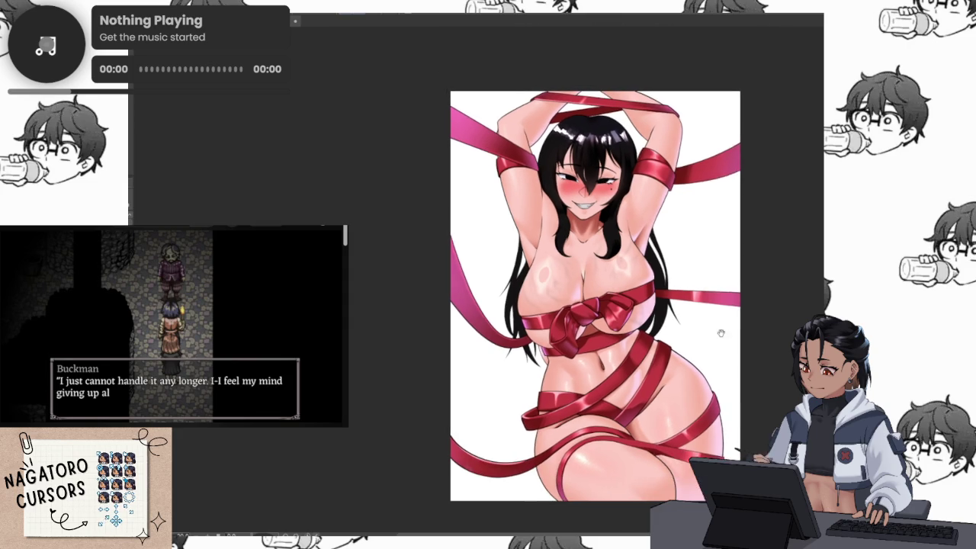
left_click_drag(724, 343, 689, 323)
scroll(690, 323, "up", 2)
scroll(689, 323, "down", 1)
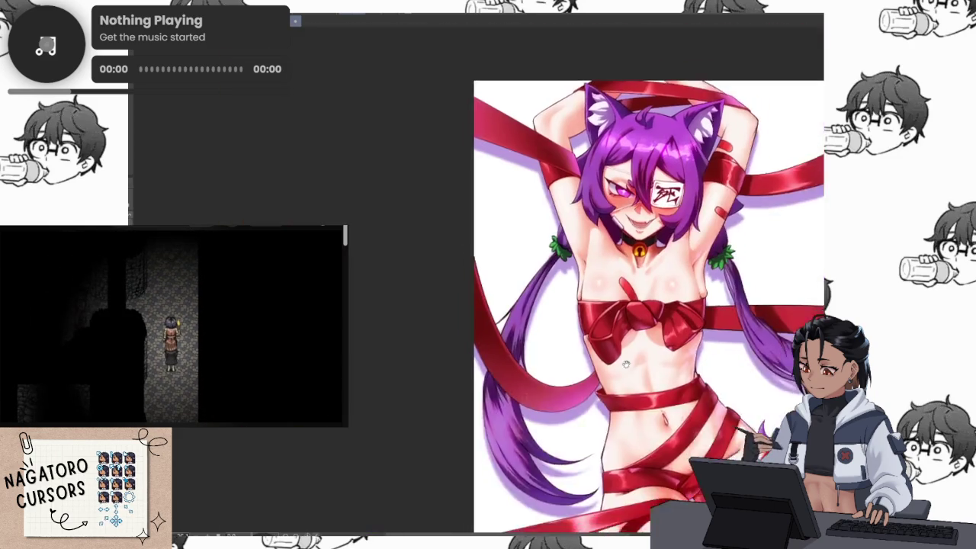
left_click_drag(625, 363, 574, 482)
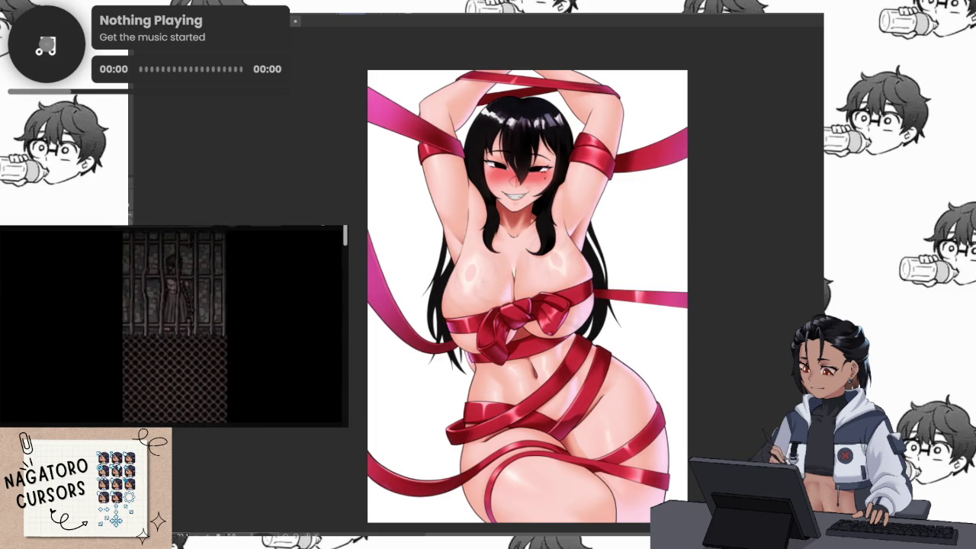
Switch with Ctrl+Tab to the purple-haired cat-girl ribbon illustration canvas.
key("ctrl+Tab")
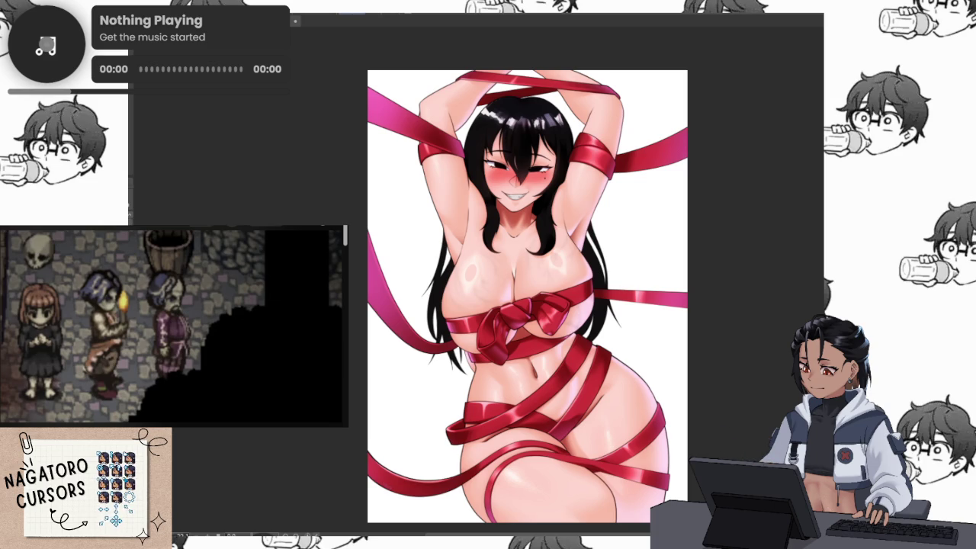
key("space")
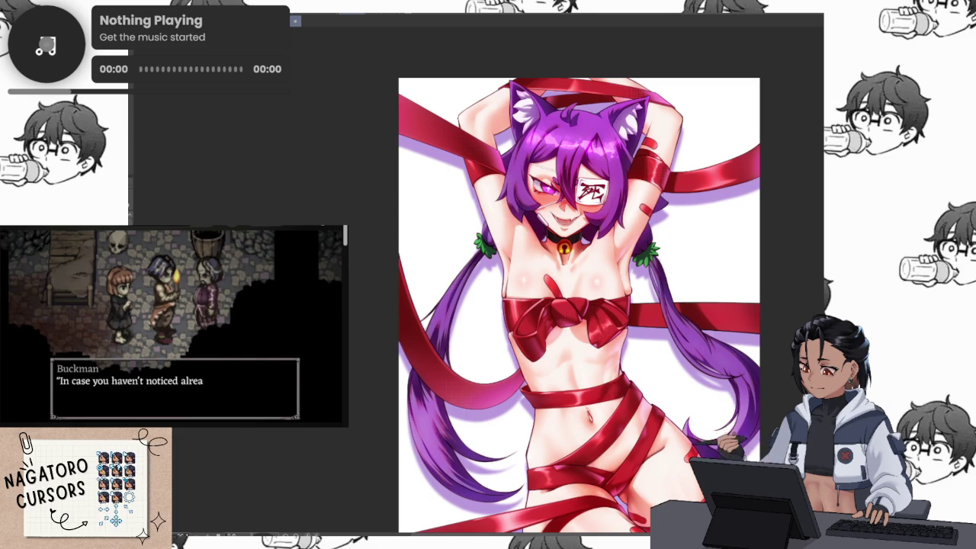
key("Right")
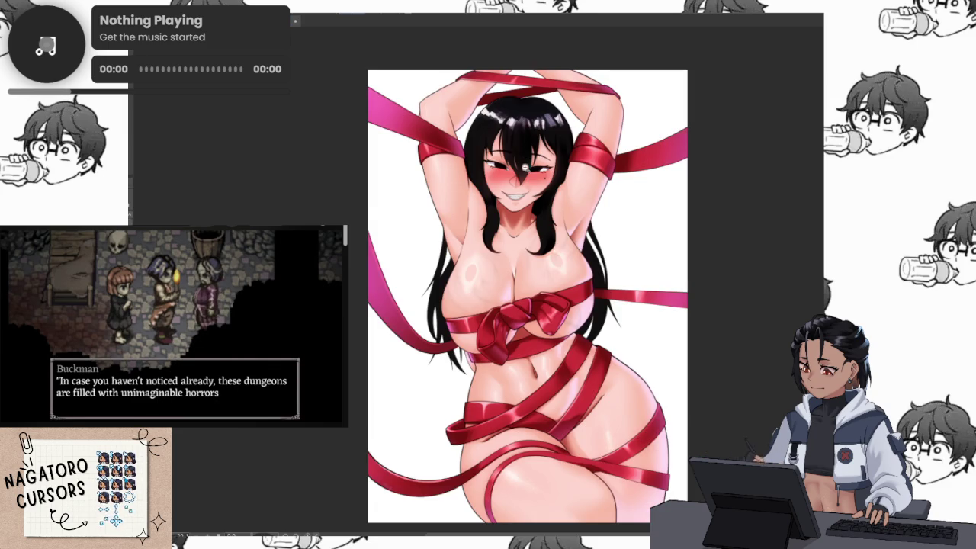
scroll(526, 163, "up", 3)
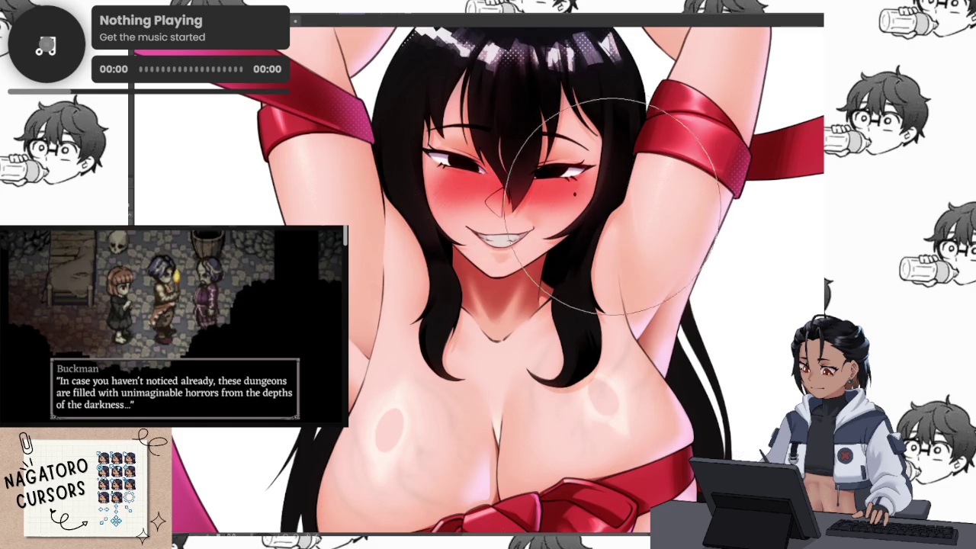
scroll(603, 228, "down", 3)
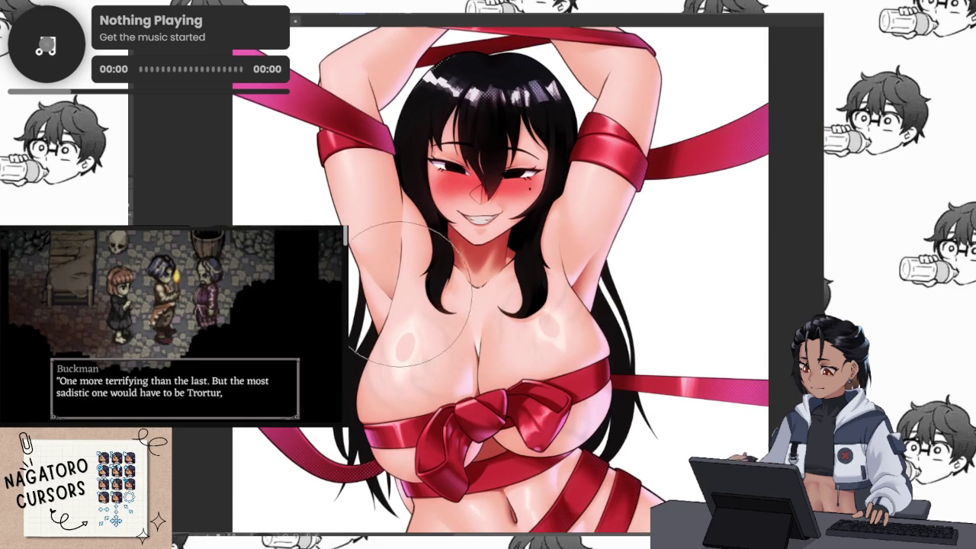
scroll(416, 305, "up", 1)
scroll(421, 328, "up", 1)
scroll(427, 351, "up", 1)
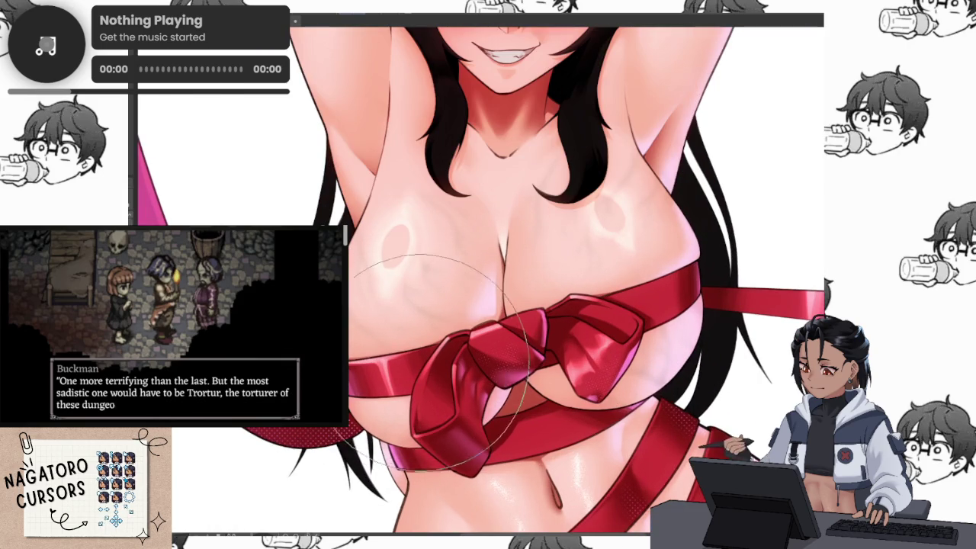
scroll(496, 335, "down", 1)
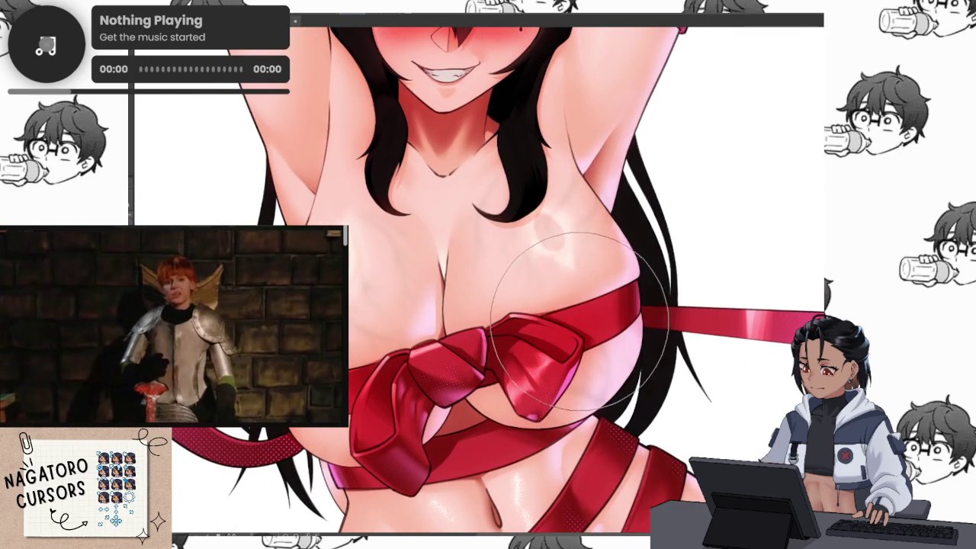
left_click_drag(610, 114, 548, 229)
left_click_drag(465, 408, 449, 202)
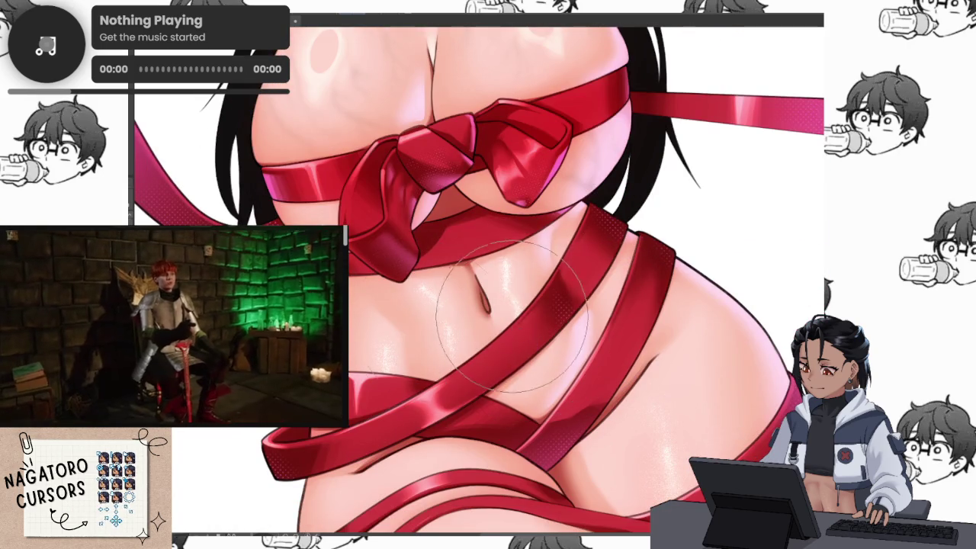
left_click_drag(518, 328, 496, 217)
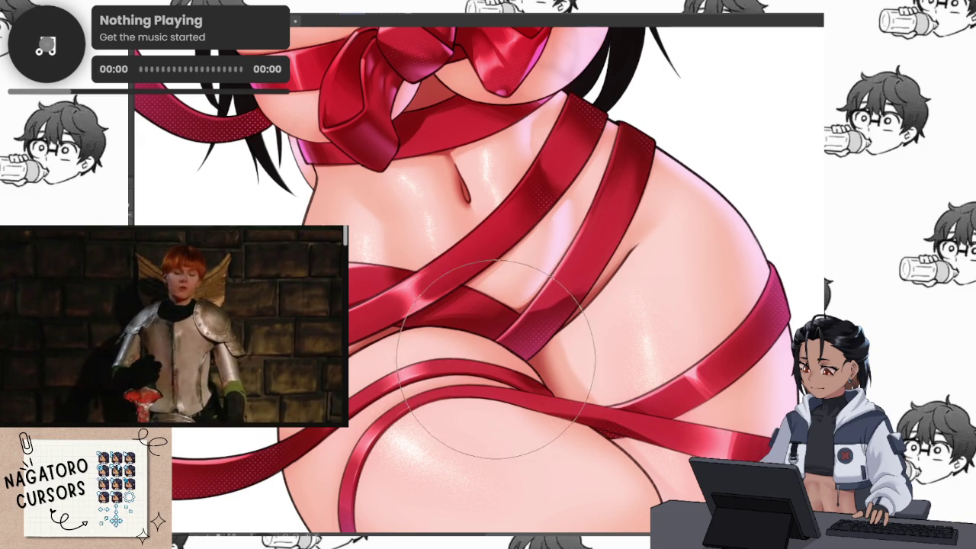
scroll(644, 301, "down", 2)
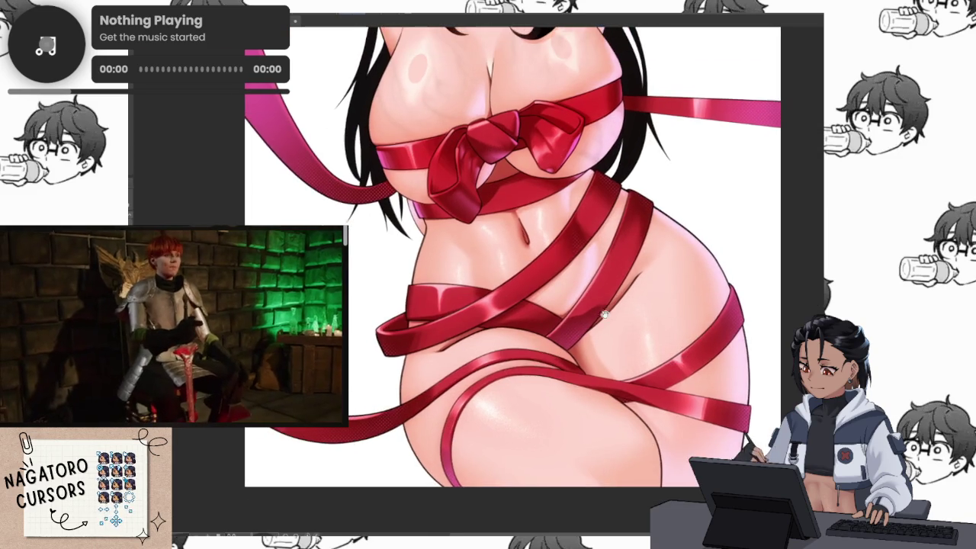
left_click_drag(644, 300, 575, 529)
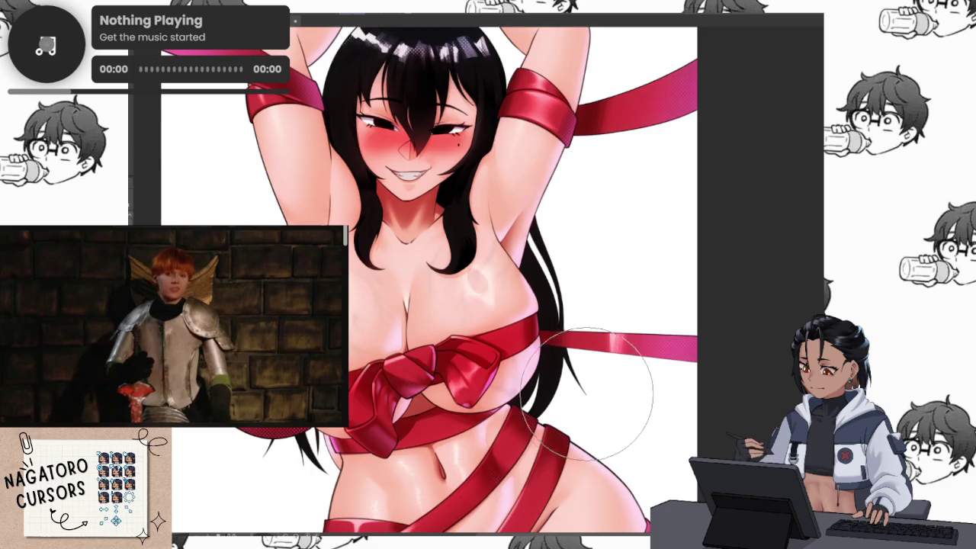
scroll(587, 396, "up", 2)
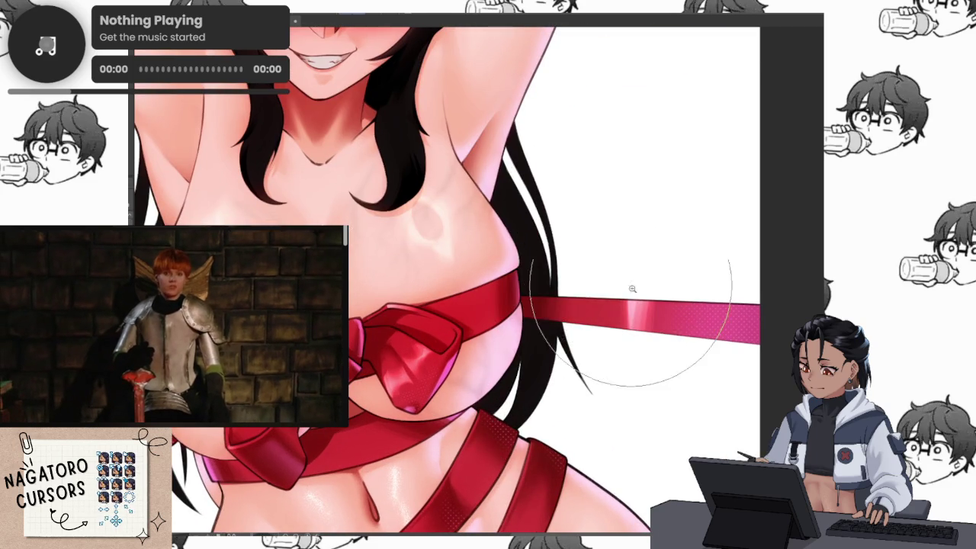
scroll(626, 272, "down", 3)
scroll(640, 320, "down", 1)
scroll(642, 380, "up", 1)
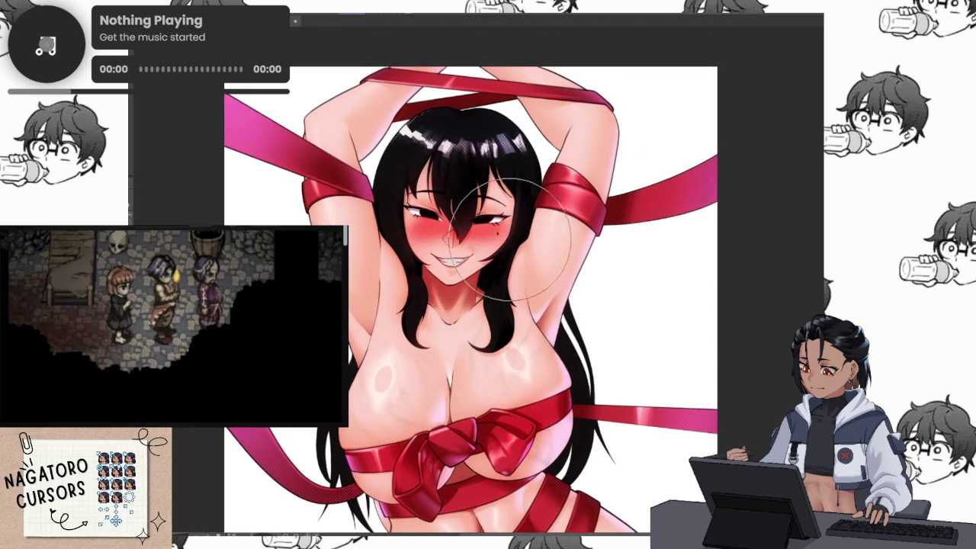
scroll(511, 229, "down", 3)
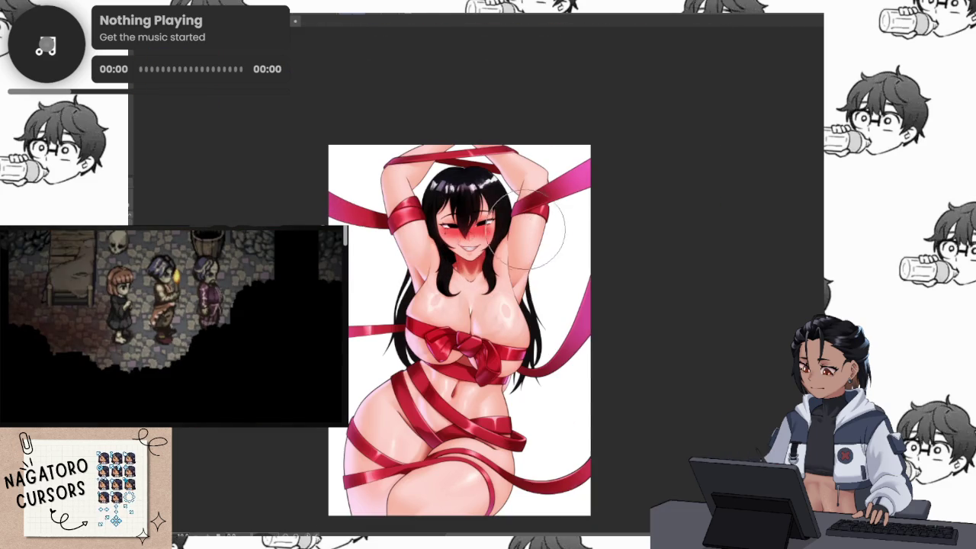
key("m")
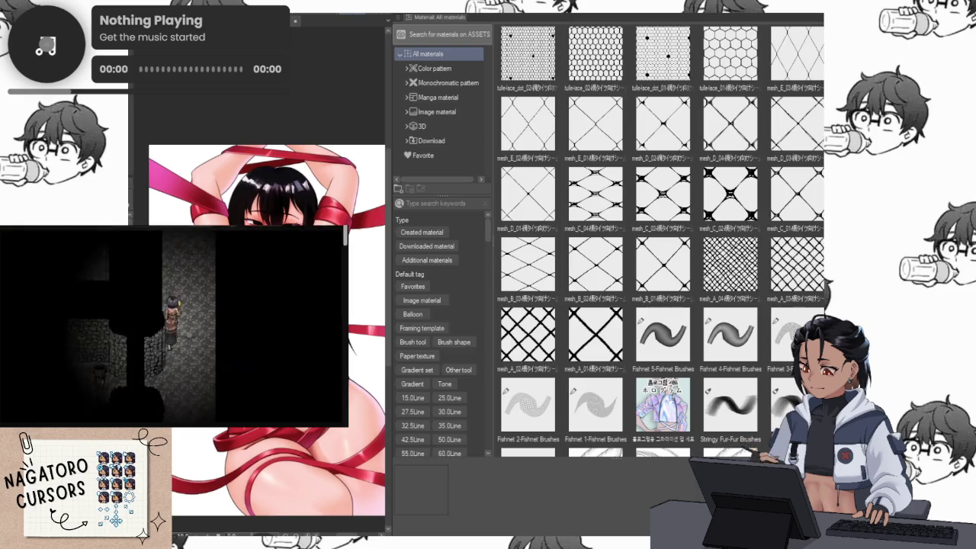
Filter materials by Favorite, pick BPシンプルノイズ Copy, and paste it onto the illustration.
left_click(412, 287)
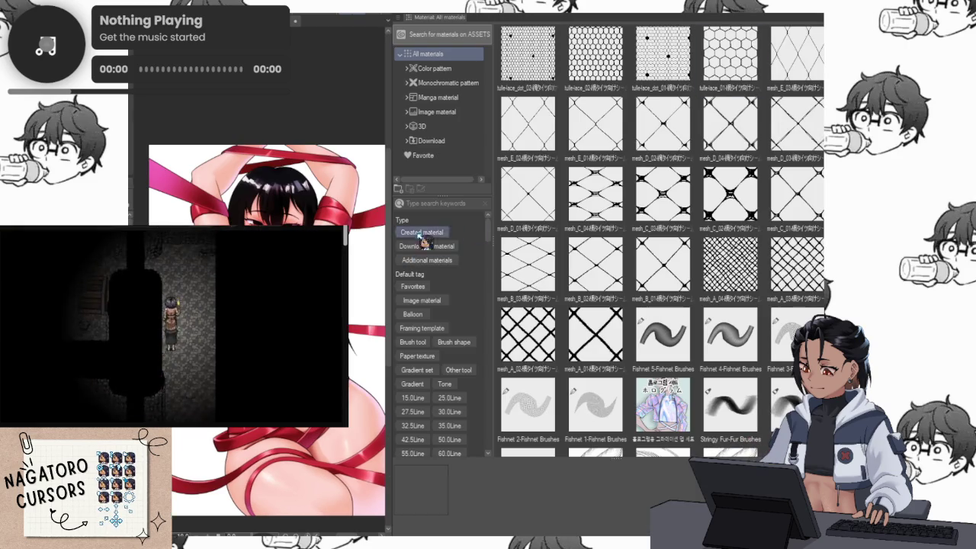
left_click(682, 73)
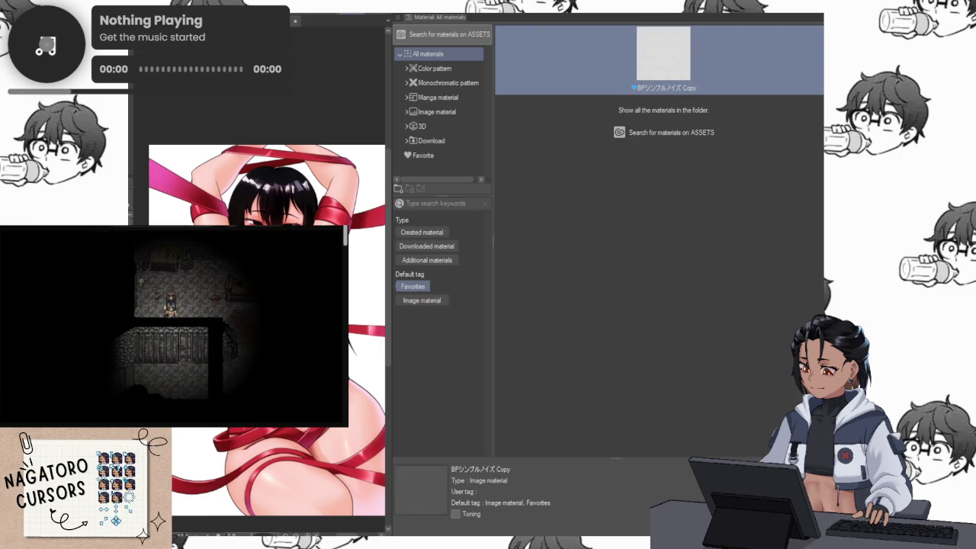
key("Tab")
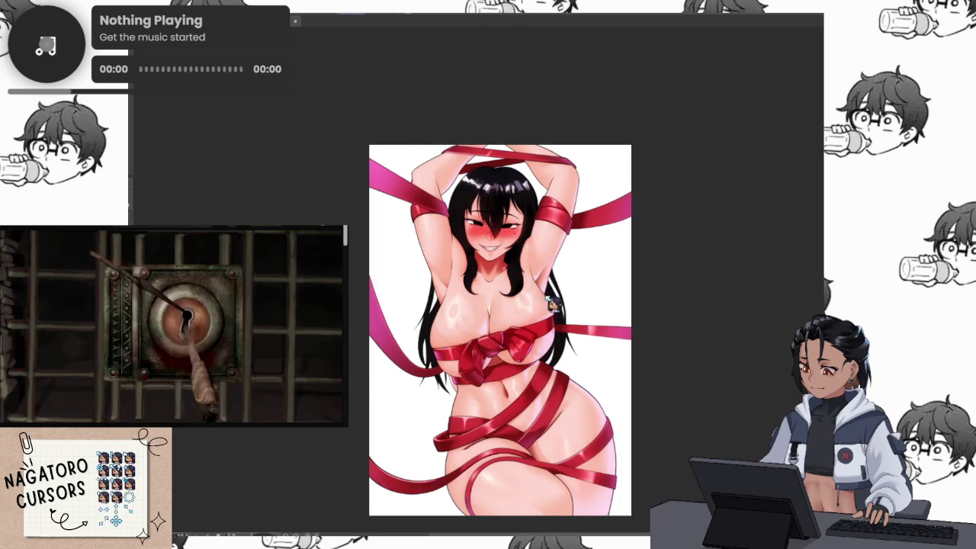
scroll(543, 321, "up", 3)
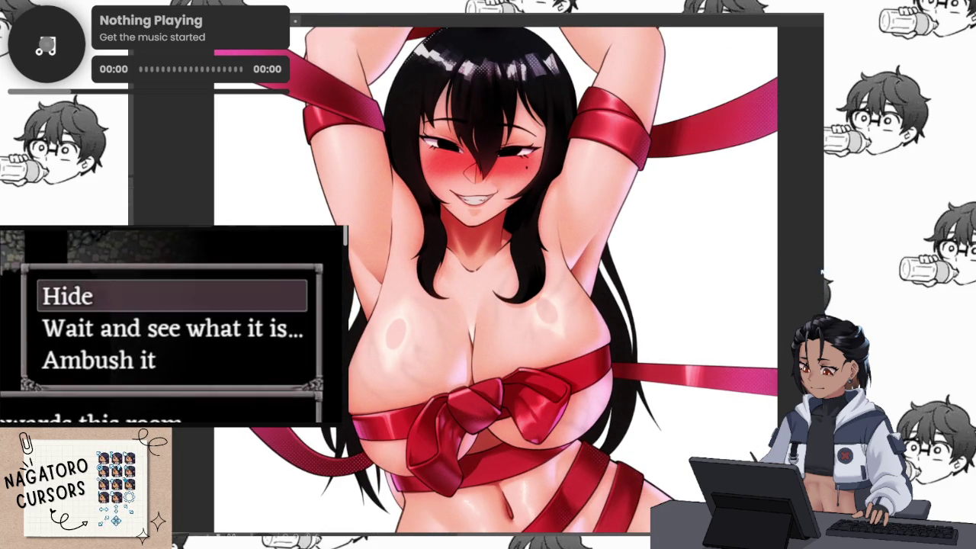
key("Down")
key("Return")
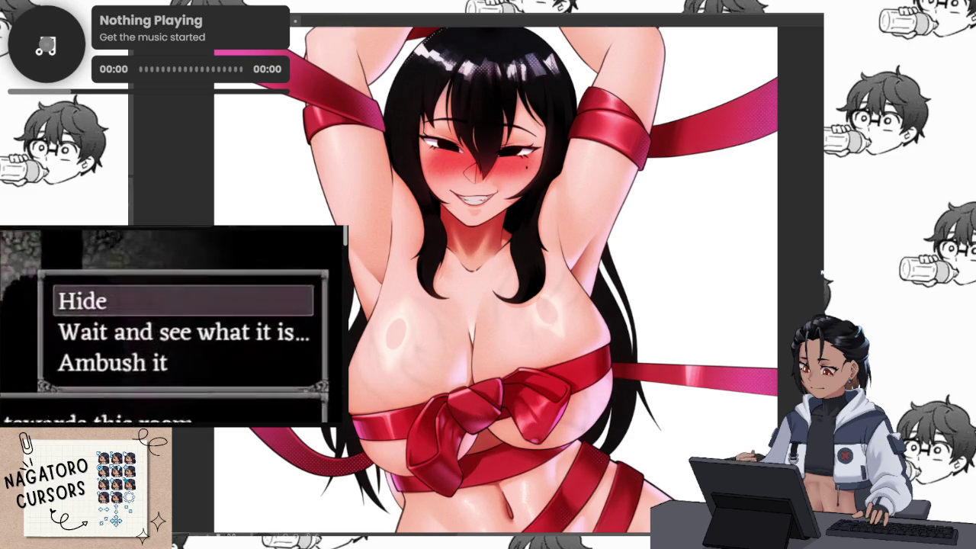
key("Down")
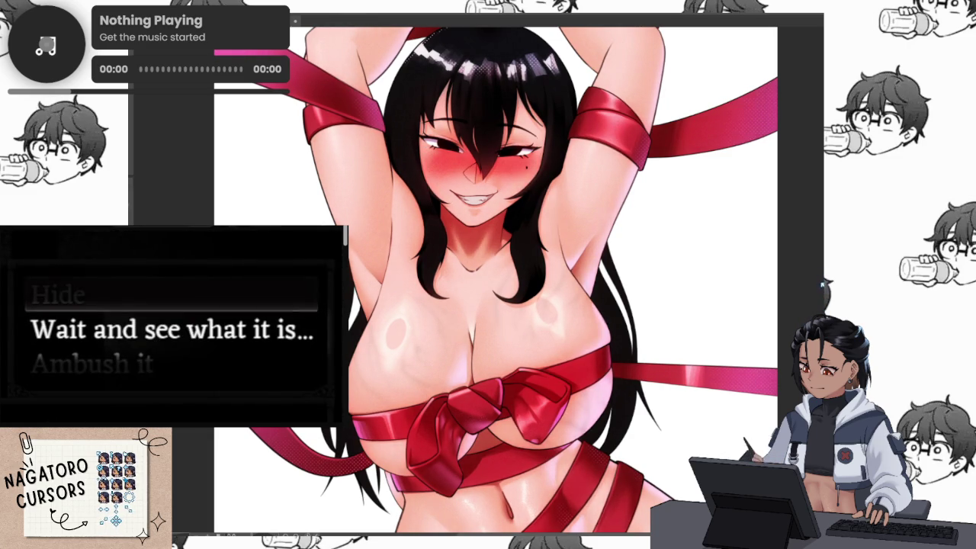
key("Down")
key("Return")
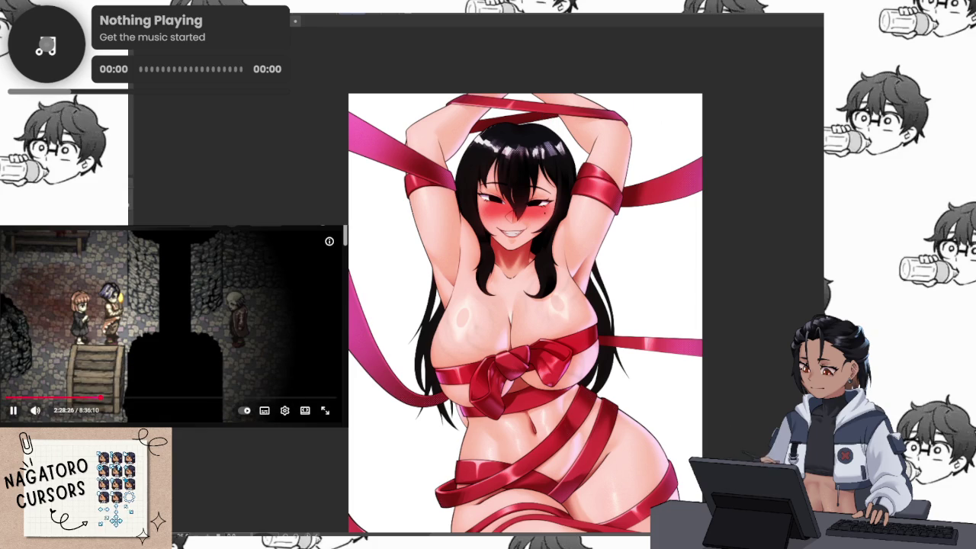
Pause the embedded video playing over the workspace.
left_click(165, 327)
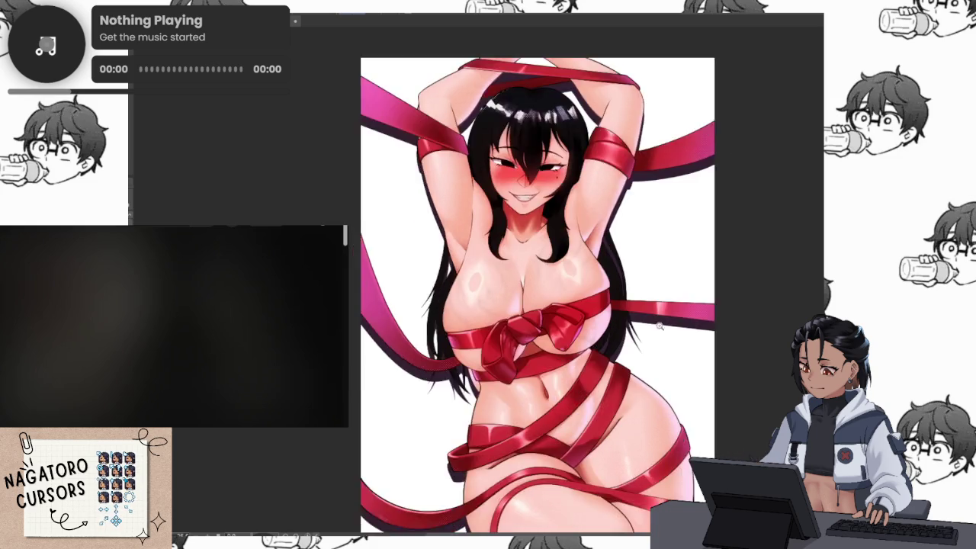
scroll(675, 375, "up", 5)
scroll(675, 375, "down", 2)
scroll(671, 373, "down", 1)
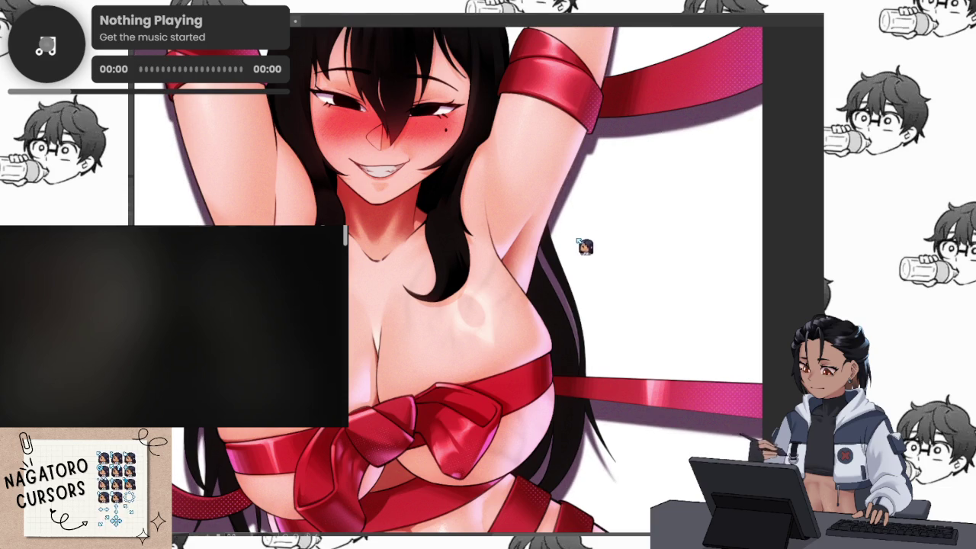
scroll(667, 333, "down", 3)
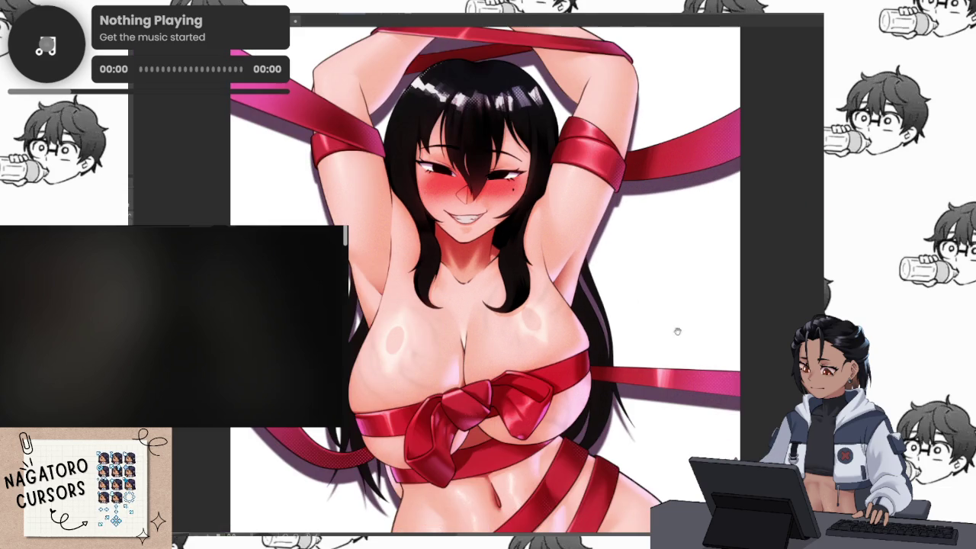
key("m")
key("m")
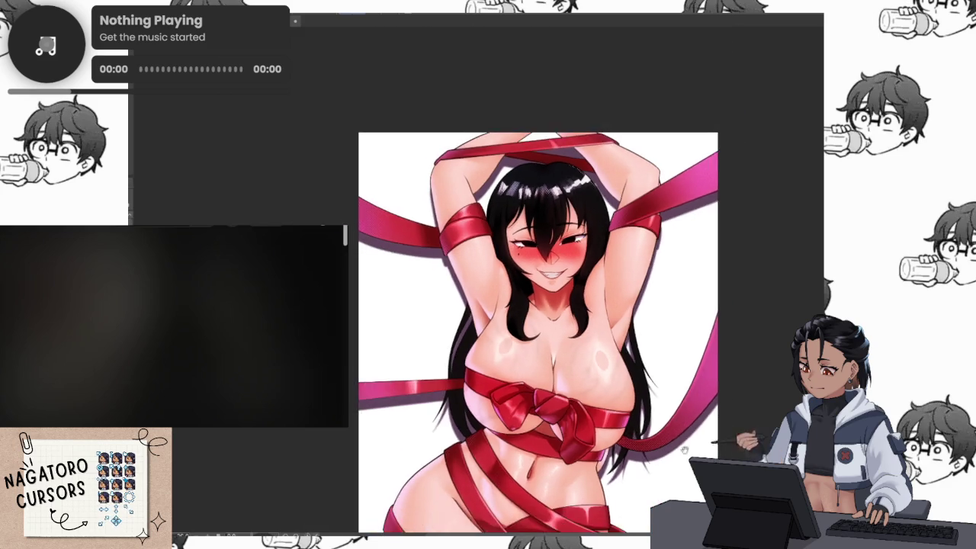
scroll(696, 410, "up", 2)
scroll(695, 404, "down", 2)
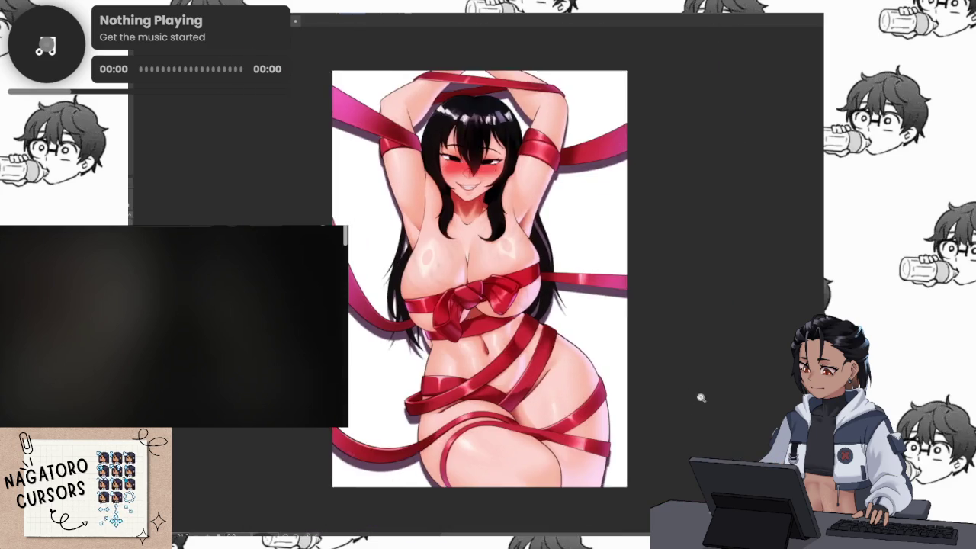
scroll(689, 402, "down", 1)
scroll(678, 426, "up", 1)
scroll(690, 383, "down", 1)
scroll(690, 383, "up", 1)
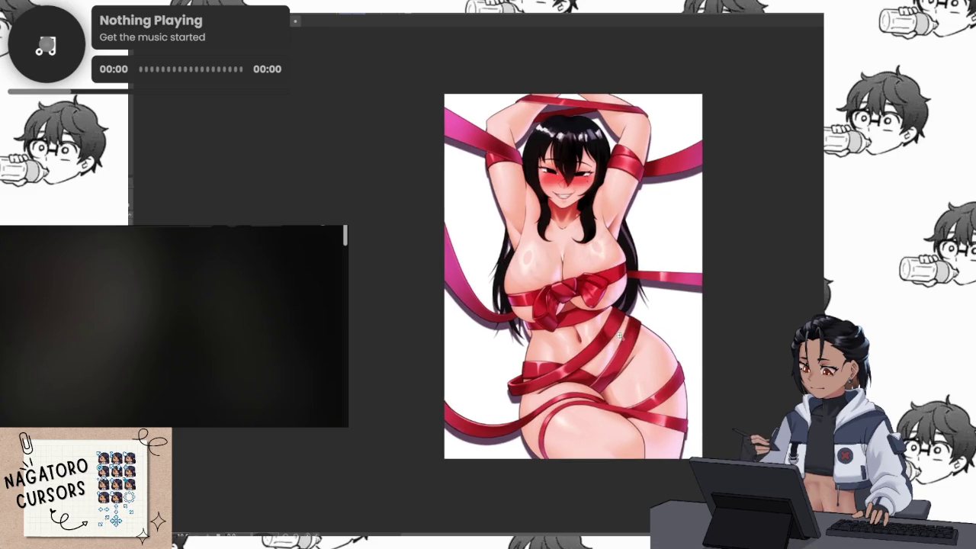
scroll(648, 309, "up", 5)
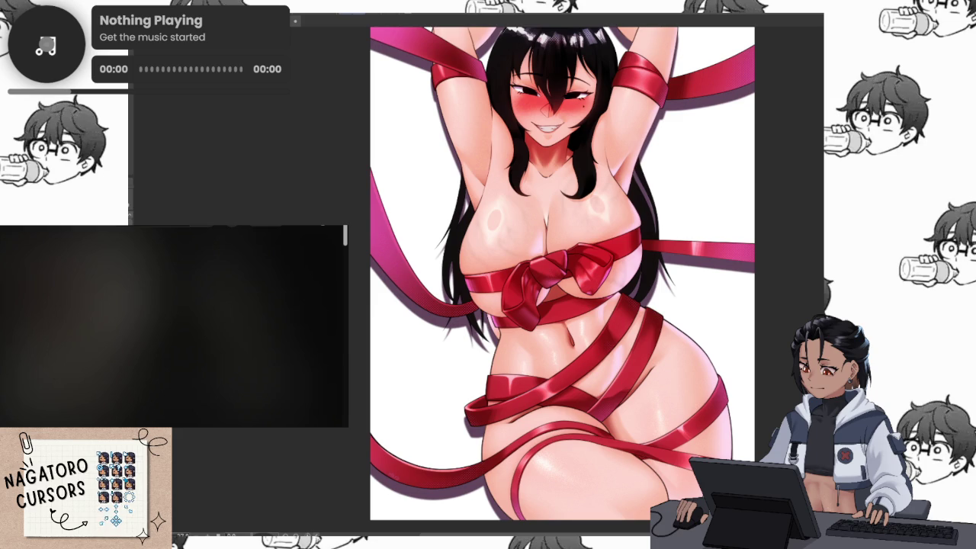
key("ctrl+minus")
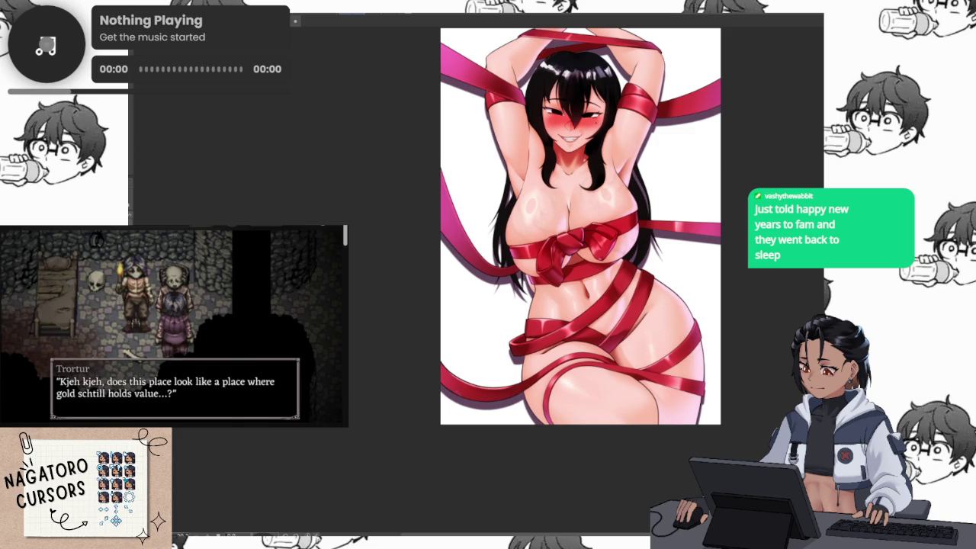
scroll(534, 167, "up", 2)
scroll(534, 168, "up", 2)
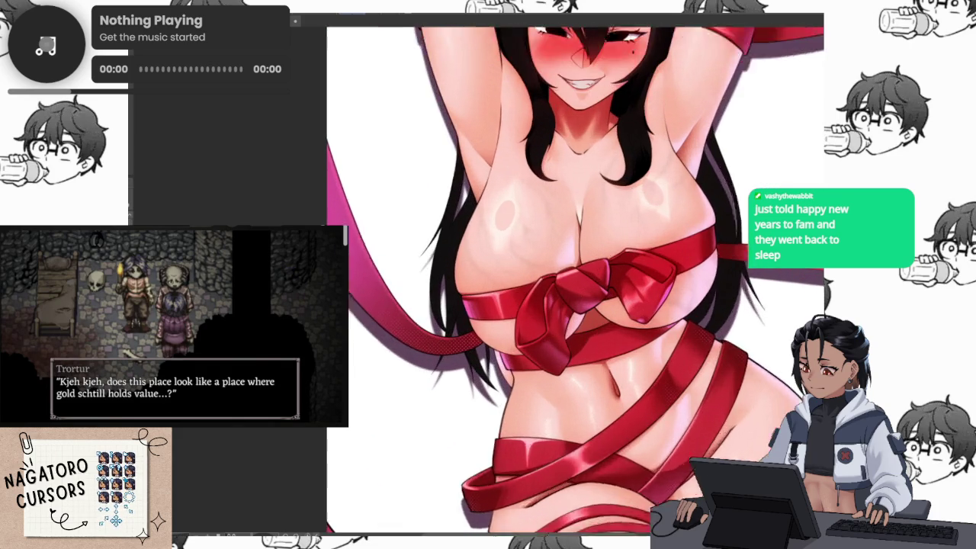
scroll(534, 167, "up", 2)
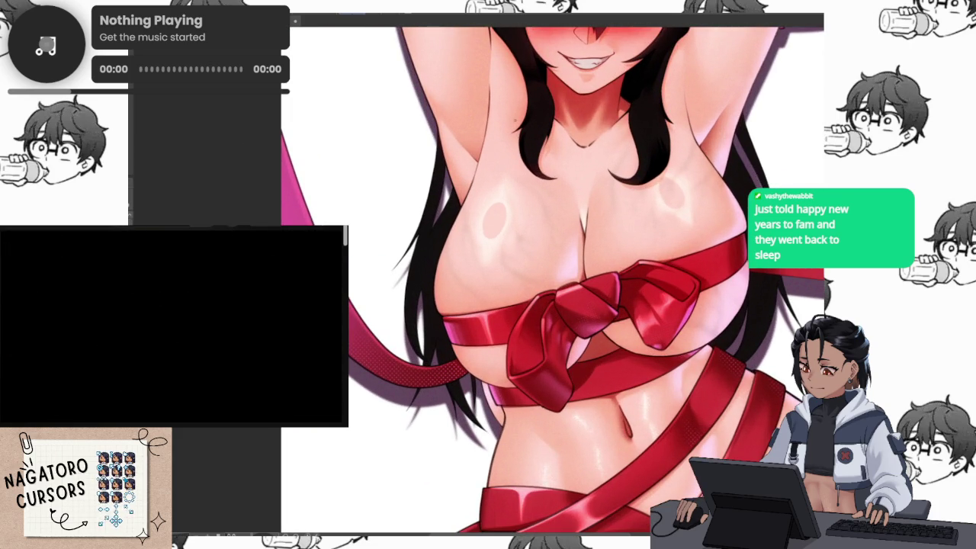
scroll(526, 282, "up", 5)
scroll(526, 282, "up", 2)
scroll(548, 358, "up", 1)
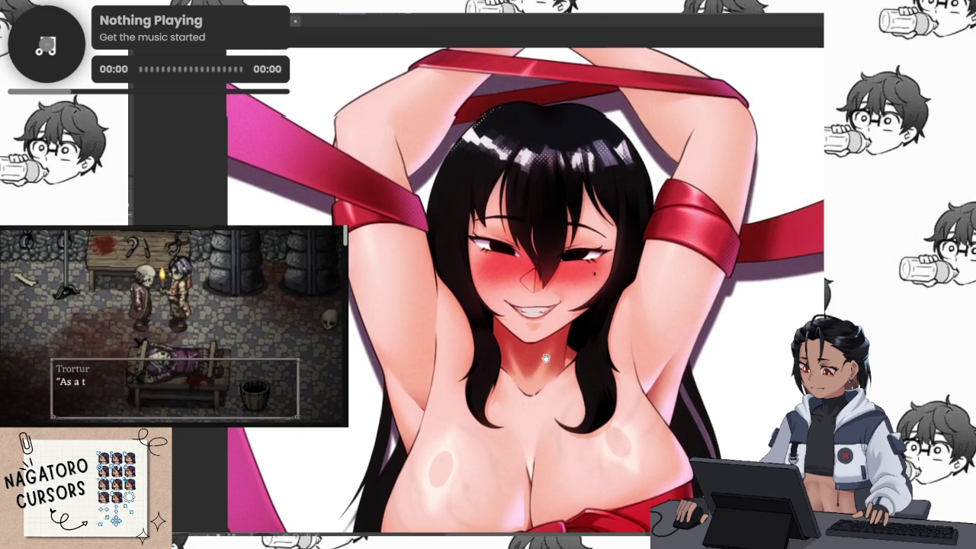
scroll(548, 363, "down", 5)
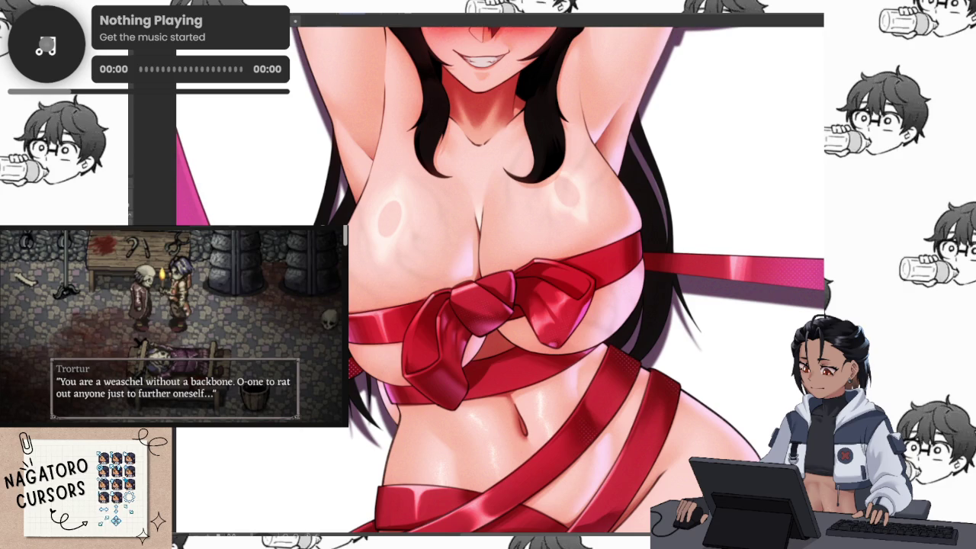
key("ctrl+minus")
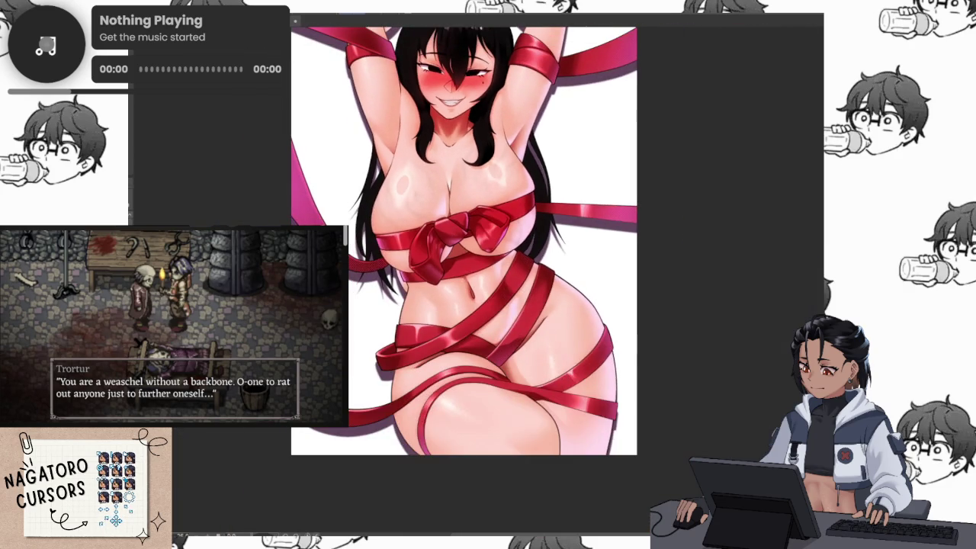
key("ctrl+plus")
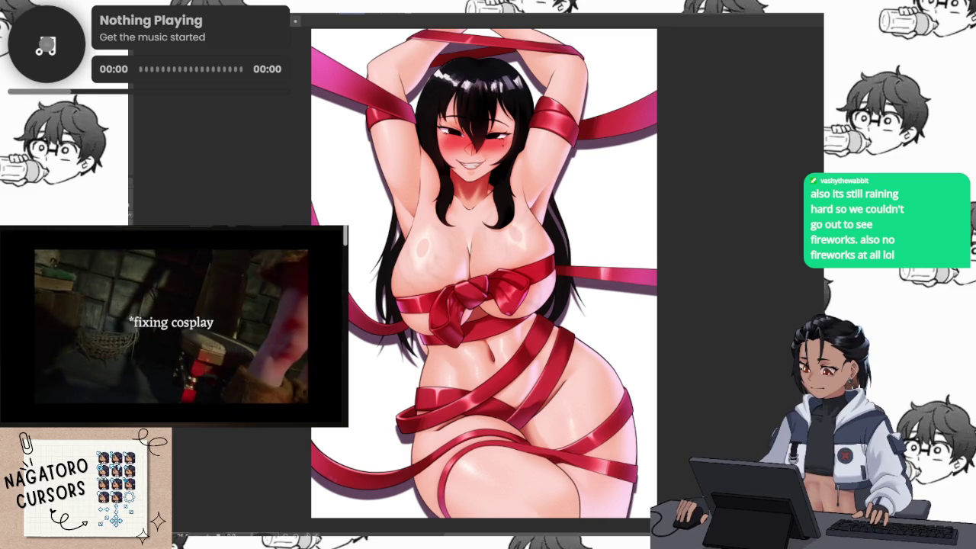
left_click_drag(401, 121, 491, 134)
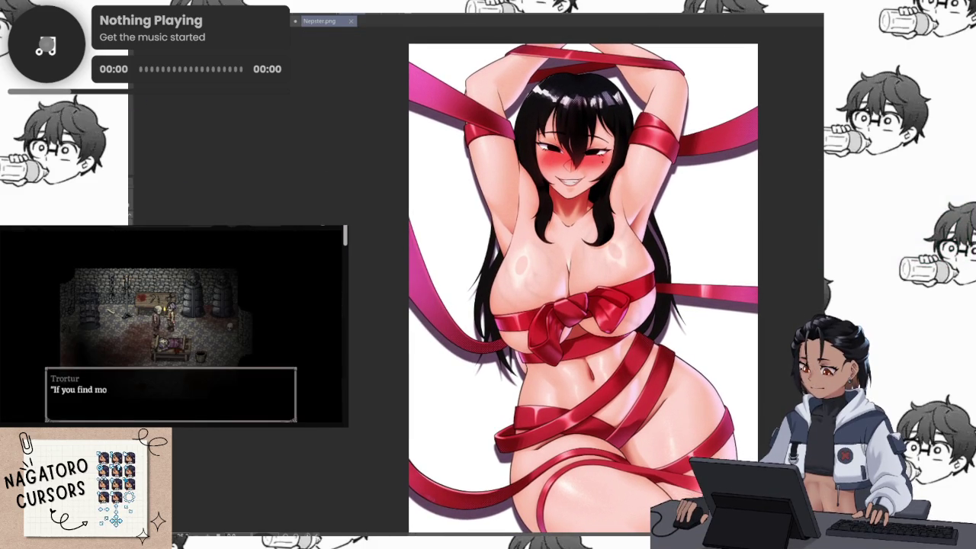
Commit a Free Transform on the whole artwork, then zoom out to see the full canvas.
key("ctrl+t")
key("Return")
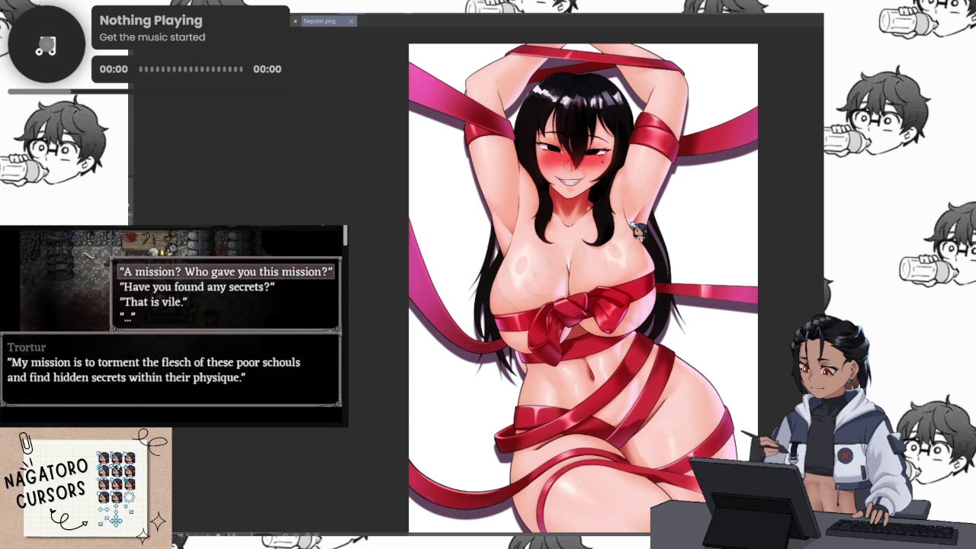
key("ctrl+minus")
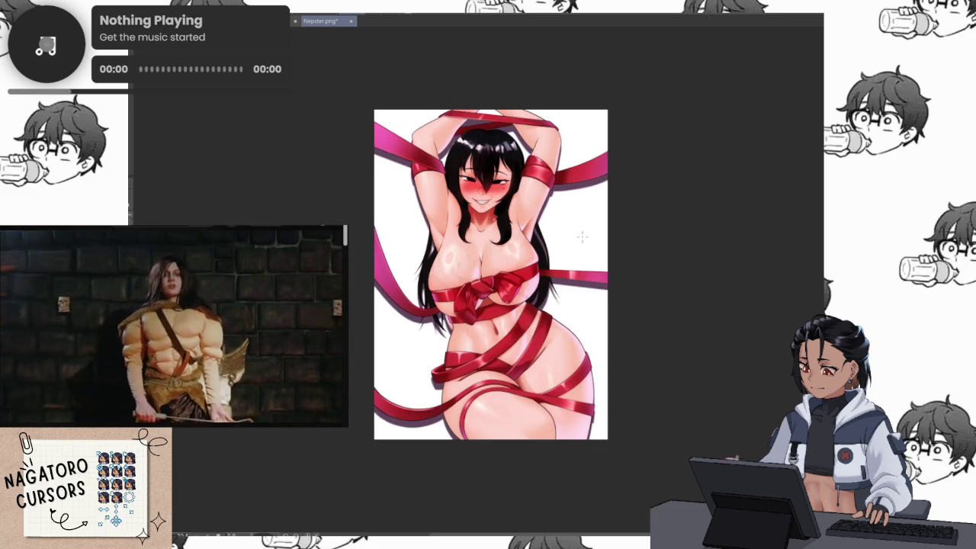
scroll(582, 237, "up", 3)
left_click_drag(582, 237, 710, 237)
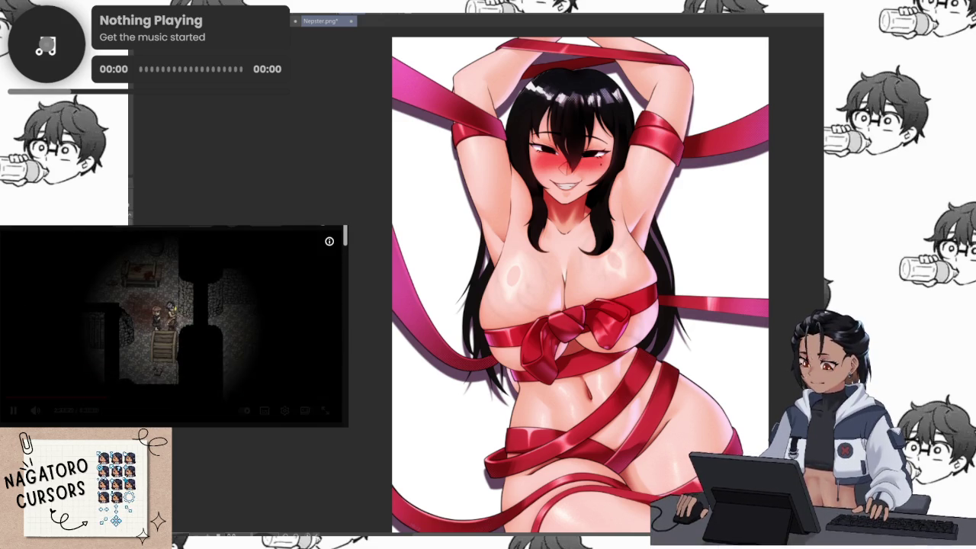
left_click(142, 315)
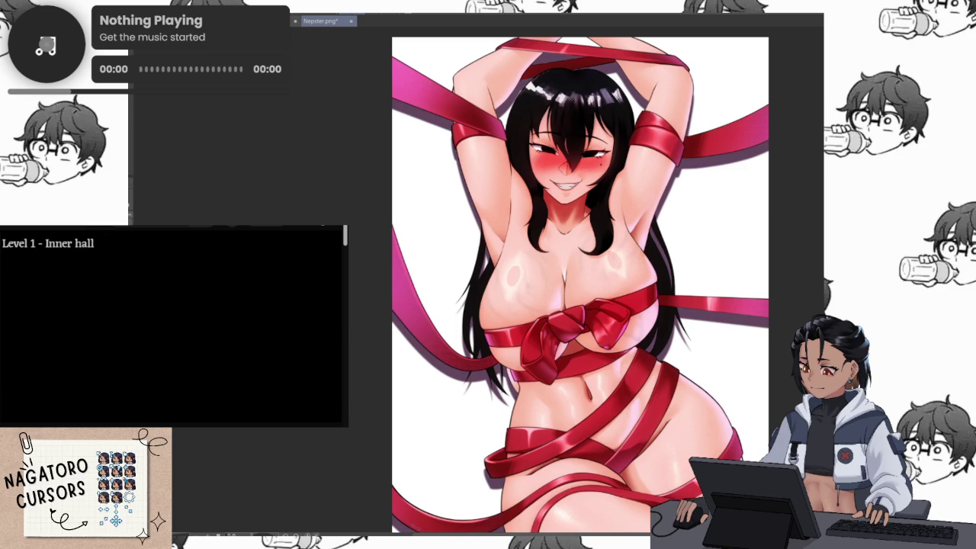
mouse_move(204, 355)
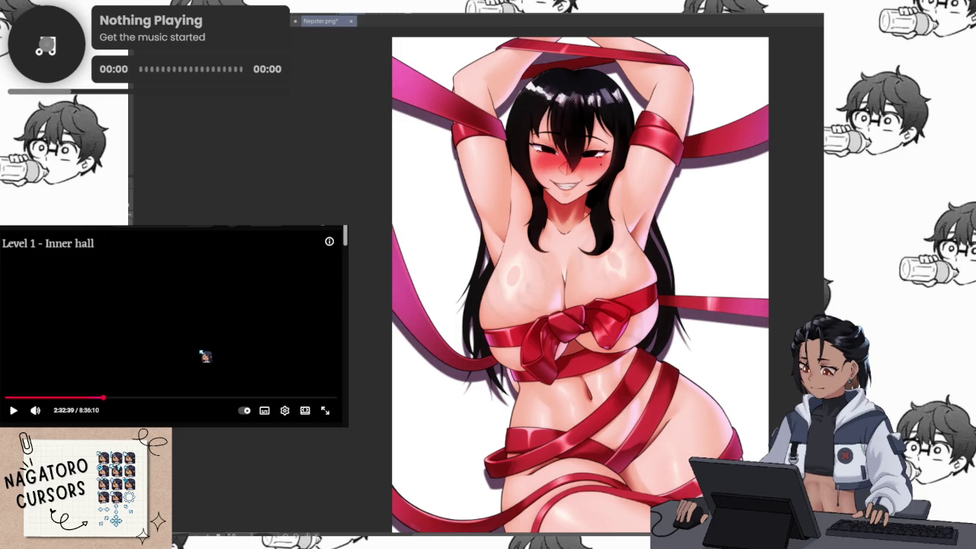
left_click(221, 354)
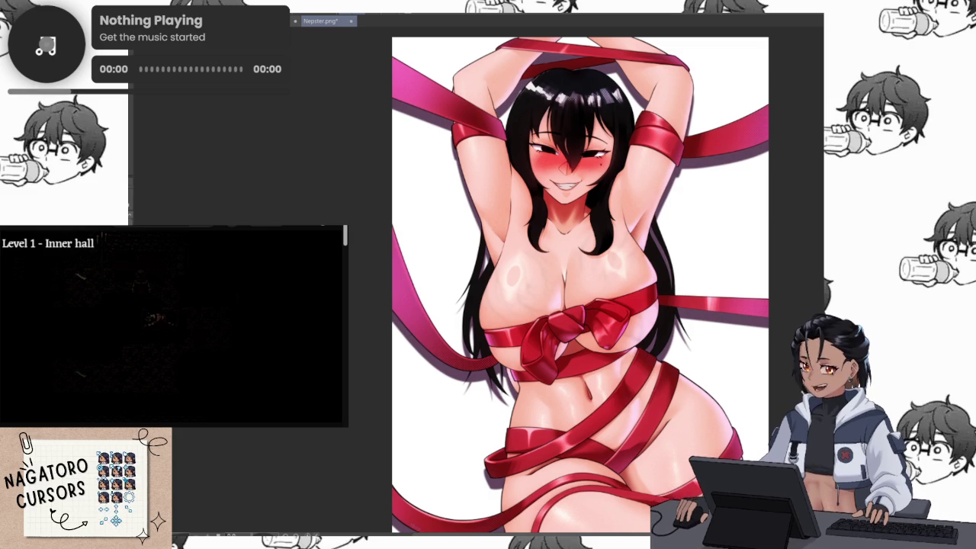
scroll(534, 274, "down", 1)
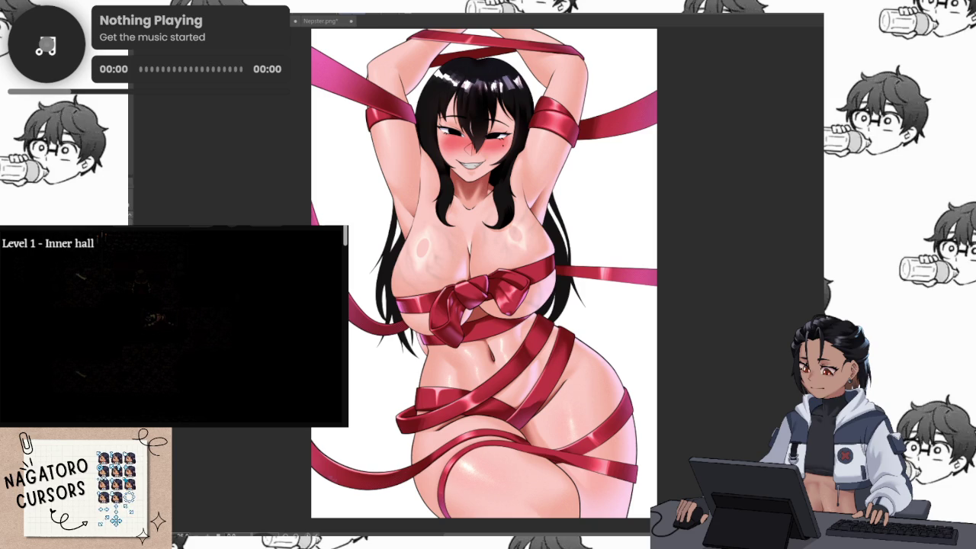
scroll(482, 259, "up", 2)
Zoom in on the chest to inspect the shading of the skin and glossy red bow.
scroll(482, 259, "up", 2)
scroll(485, 244, "up", 2)
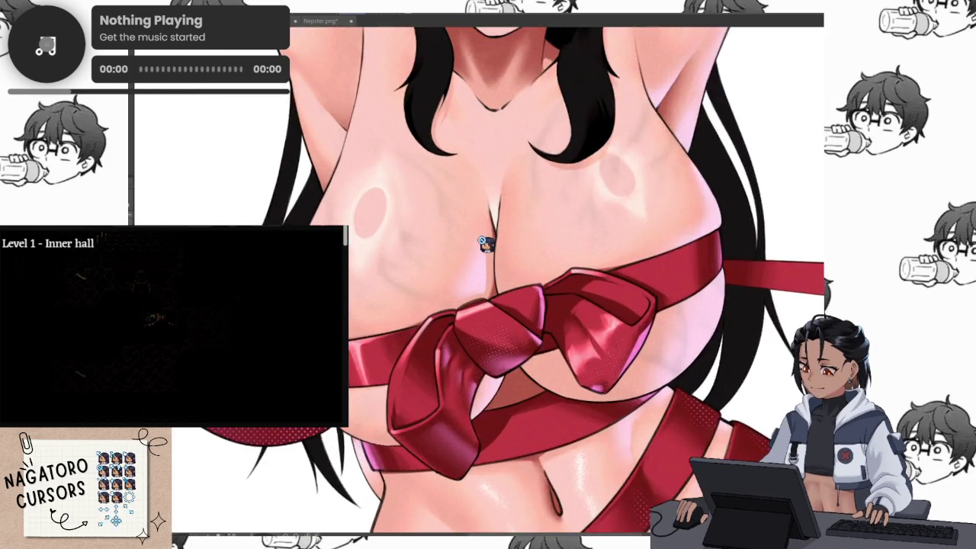
scroll(485, 244, "up", 2)
scroll(480, 244, "up", 2)
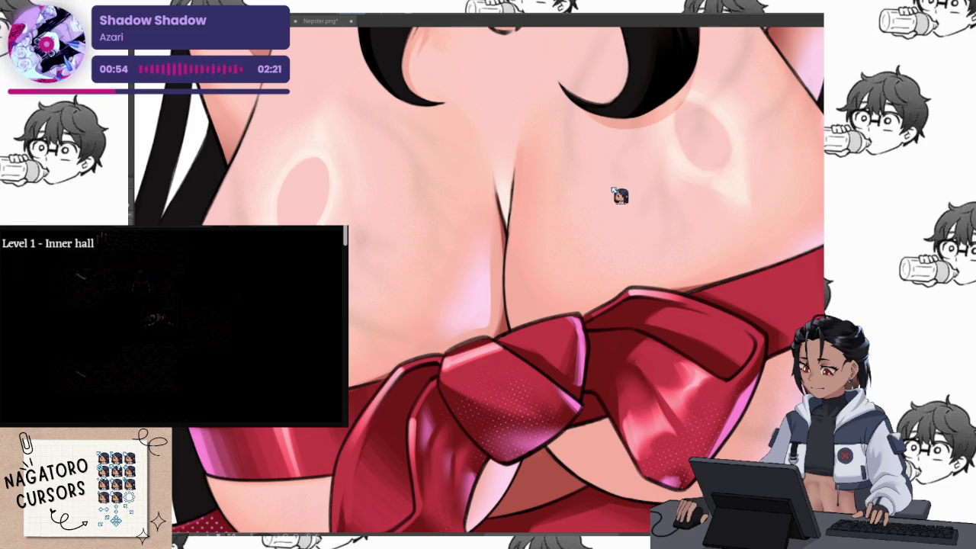
left_click(620, 195)
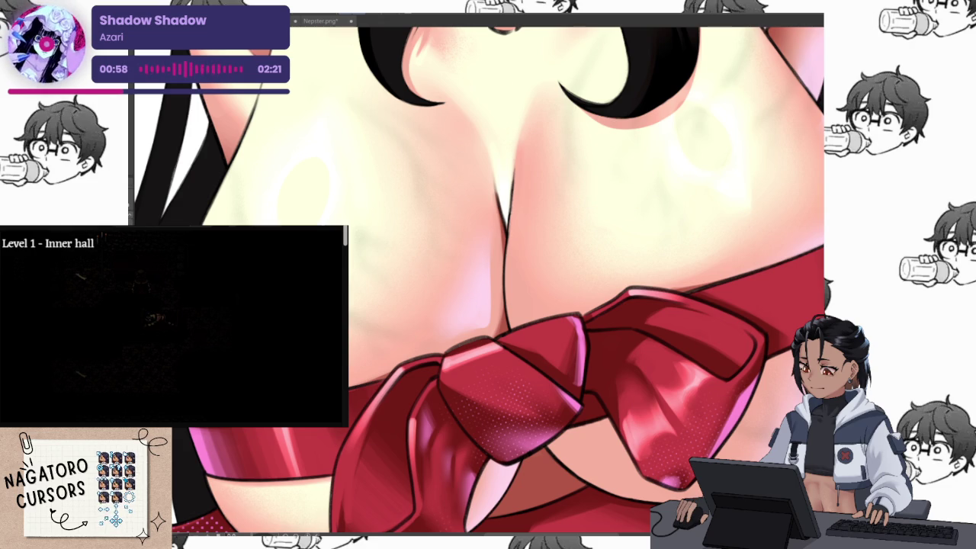
left_click(620, 196)
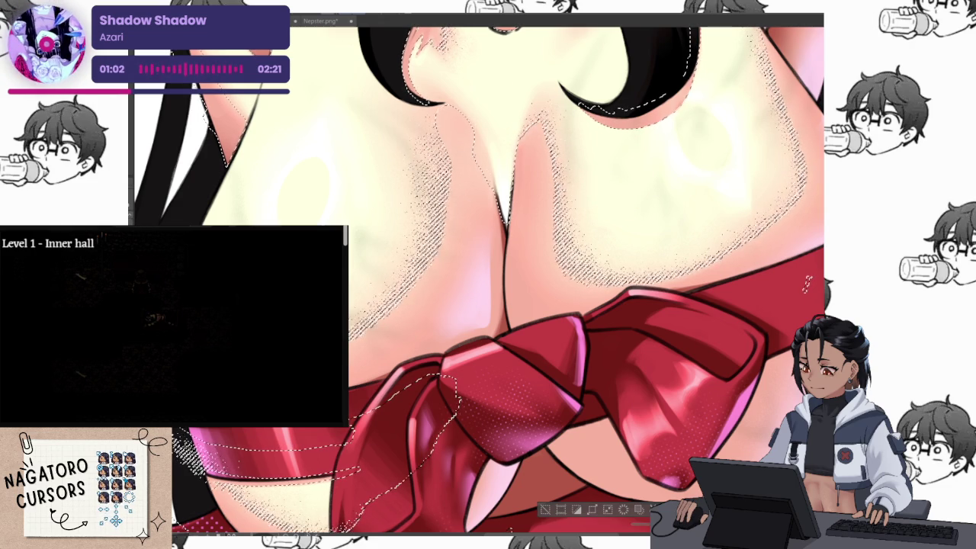
key("ctrl+d")
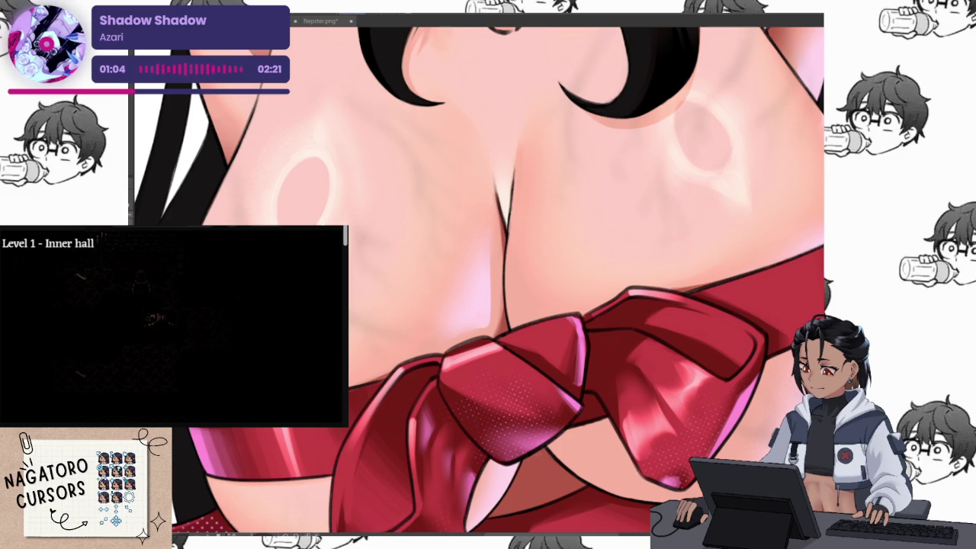
key("ctrl+z")
key("ctrl+d")
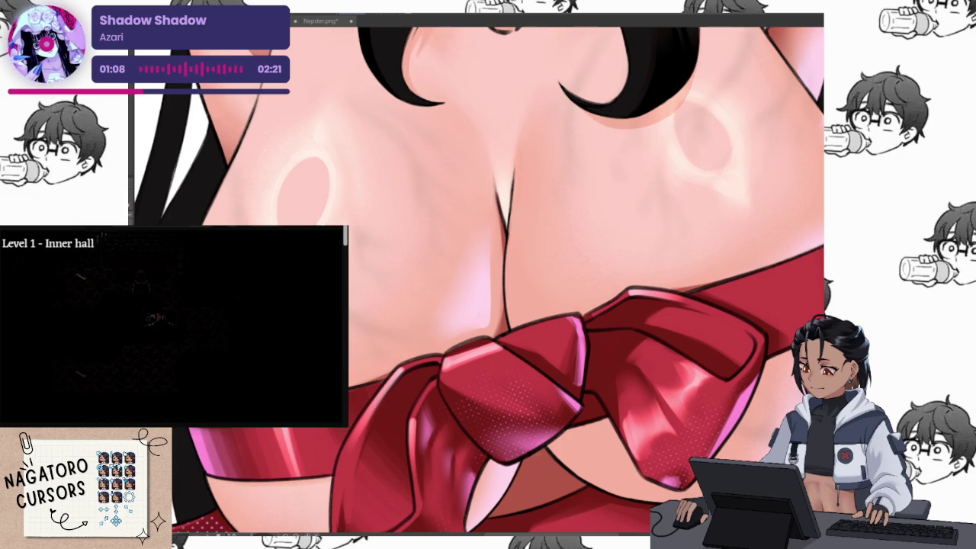
key("ctrl+shift+d")
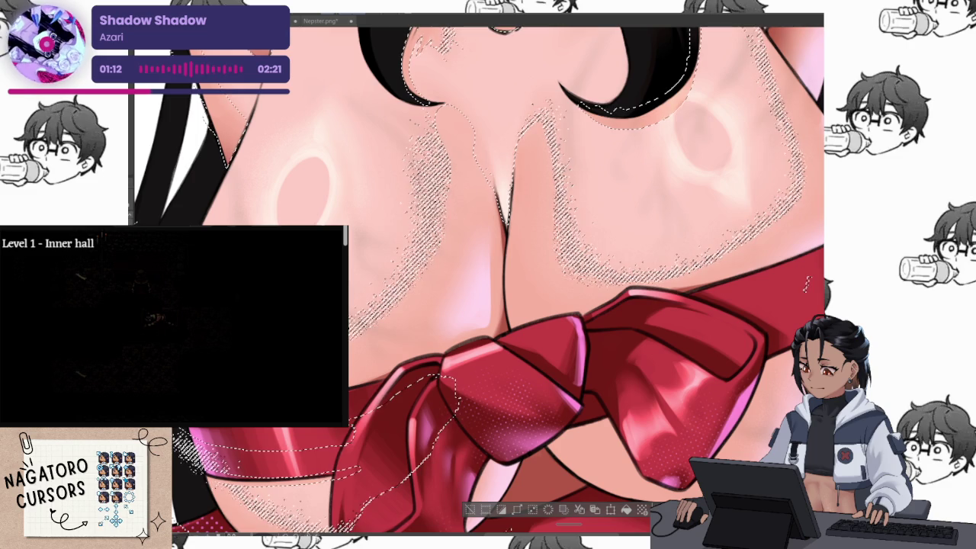
key("ctrl+d")
scroll(591, 317, "down", 2)
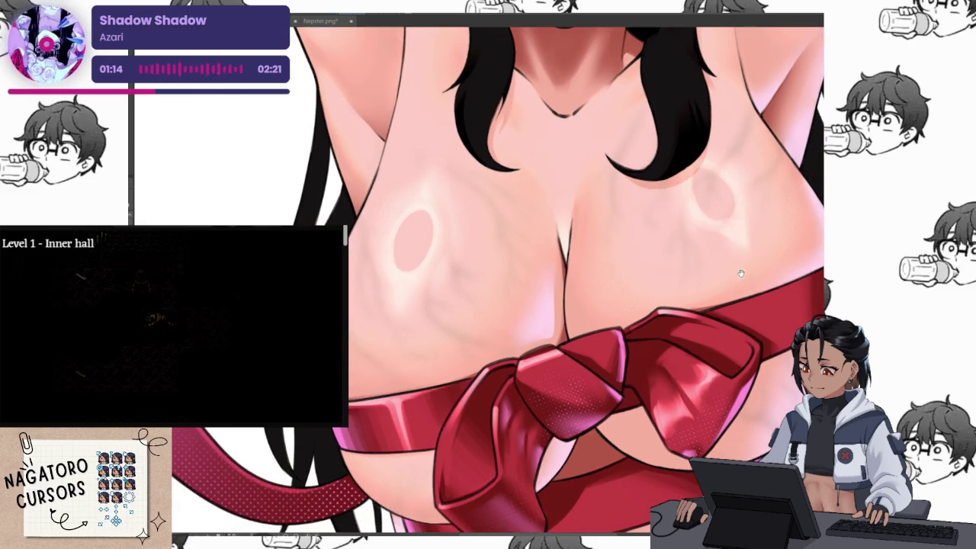
Zoom in and out on the girl's face to examine the blush shading.
scroll(591, 317, "up", 1)
scroll(591, 317, "down", 1)
scroll(590, 318, "down", 2)
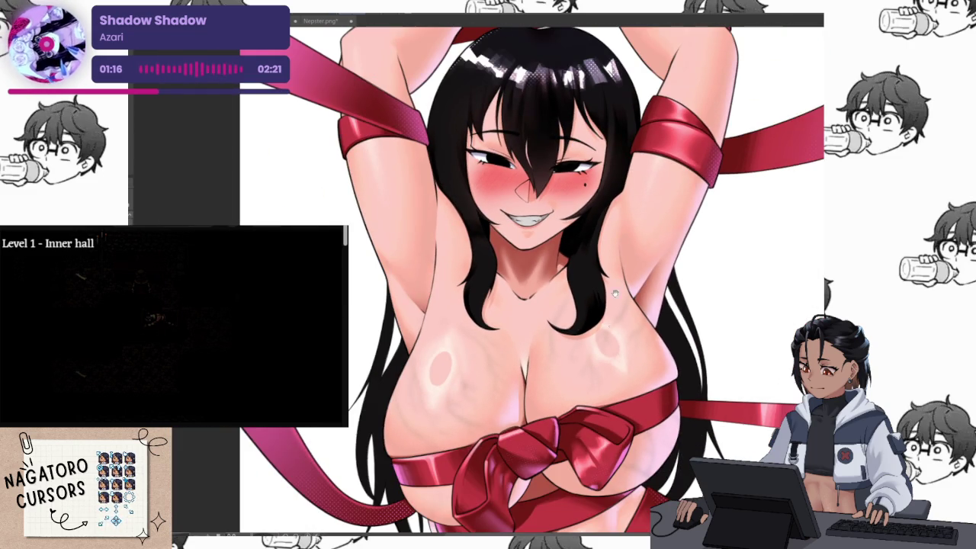
scroll(656, 163, "up", 2)
scroll(656, 162, "down", 1)
scroll(656, 163, "up", 1)
scroll(656, 162, "down", 1)
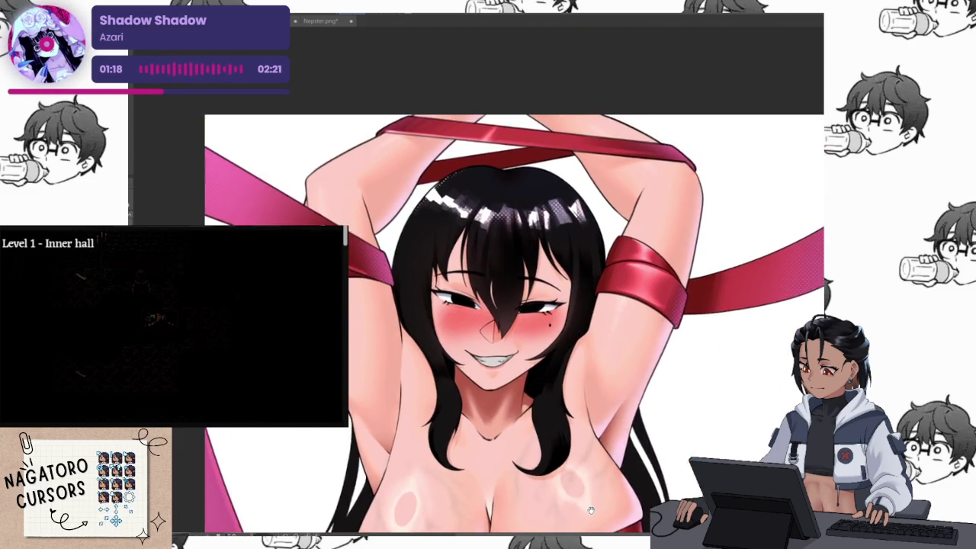
scroll(656, 162, "up", 1)
scroll(657, 162, "down", 1)
scroll(656, 162, "up", 1)
scroll(529, 281, "down", 1)
scroll(530, 280, "up", 1)
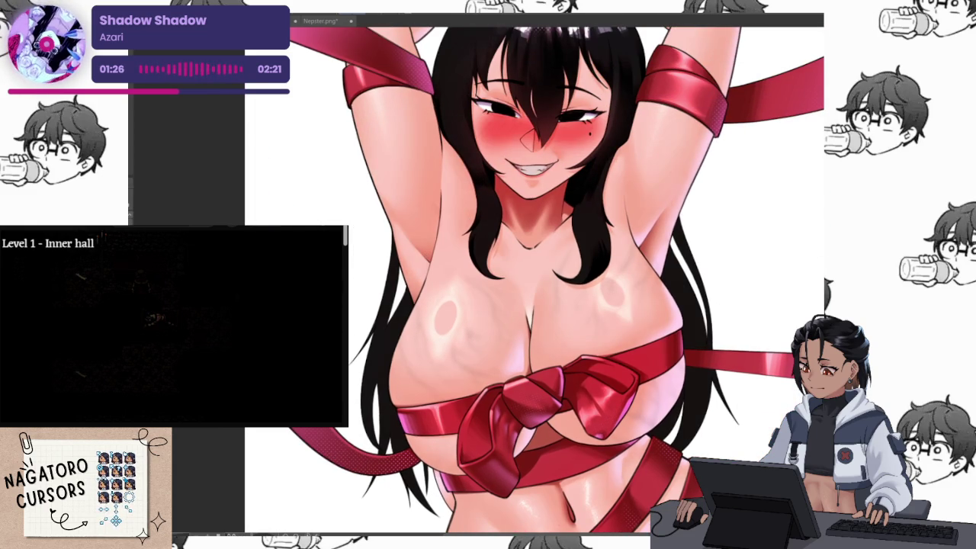
Undo the darker, redder blush and neck shadow, keeping the lighter red blush.
key("ctrl+z")
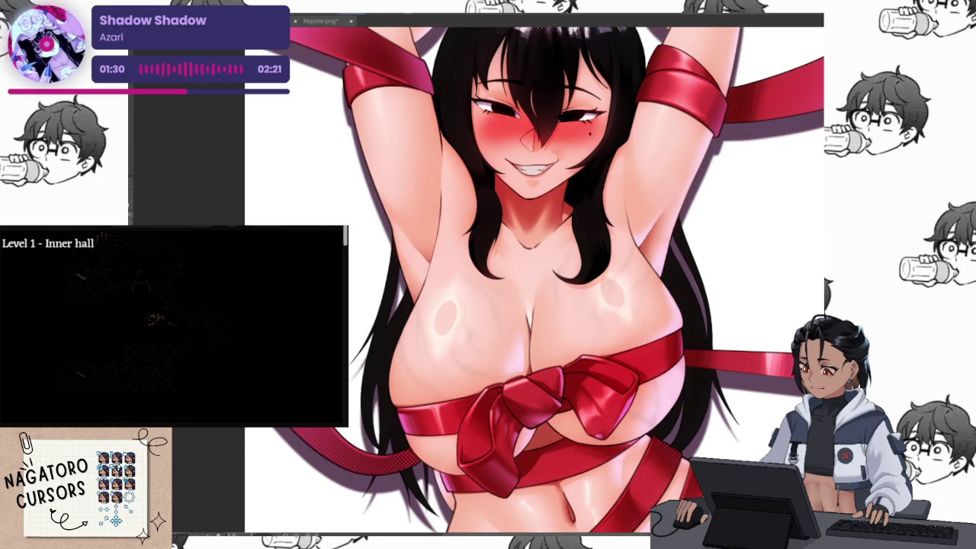
key("ctrl+z")
key("ctrl+z")
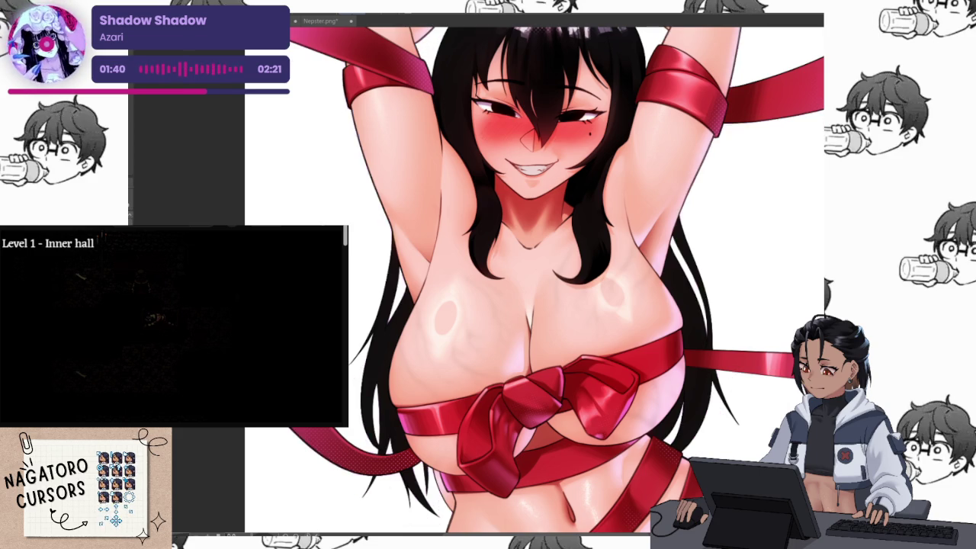
key("ctrl+z")
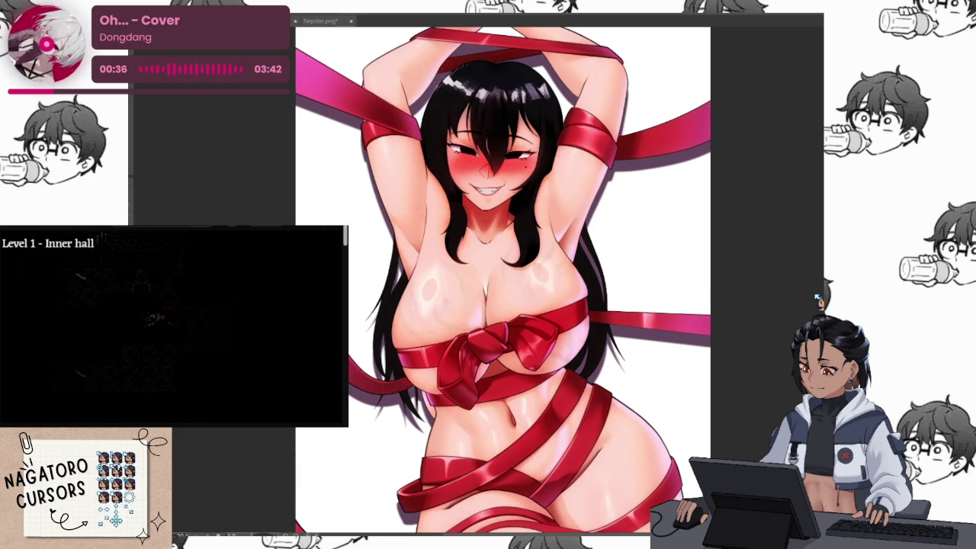
Zoom out to view the whole ribbon-wrapped illustration at once.
scroll(596, 264, "down", 2)
scroll(582, 282, "down", 2)
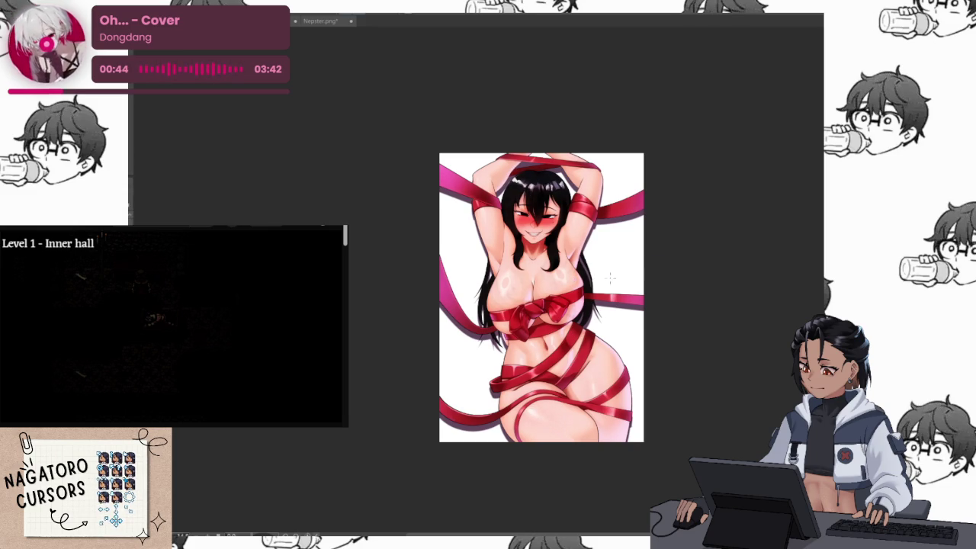
Zoom in and pan to inspect the face and hair highlights up close.
scroll(617, 285, "up", 3)
scroll(552, 244, "up", 2)
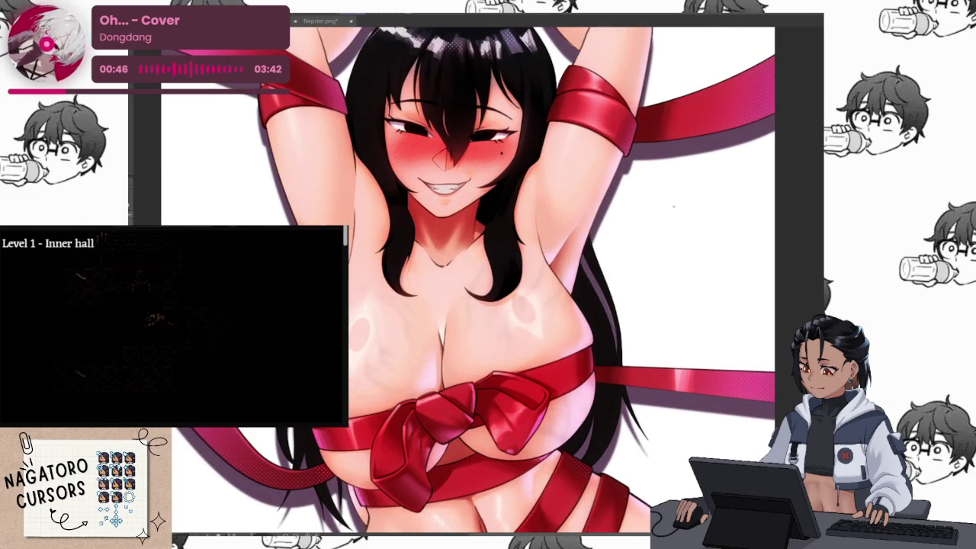
left_click_drag(528, 216, 653, 303)
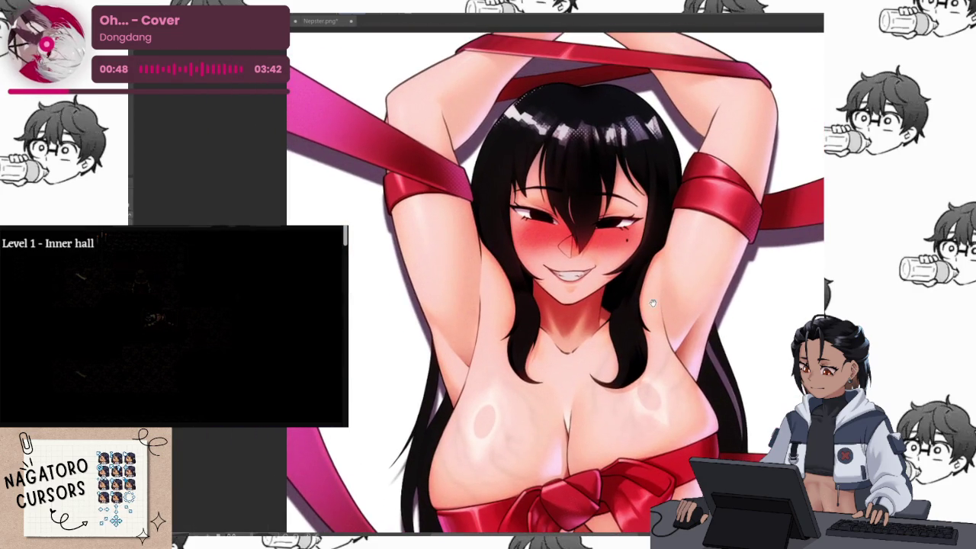
scroll(654, 301, "down", 5)
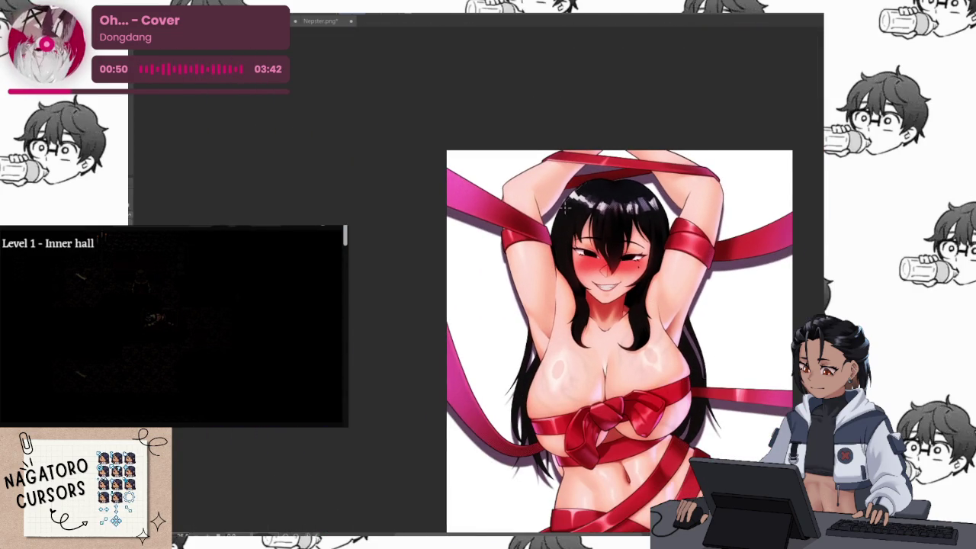
scroll(654, 301, "up", 3)
scroll(654, 301, "up", 3)
scroll(574, 191, "up", 2)
scroll(571, 188, "up", 2)
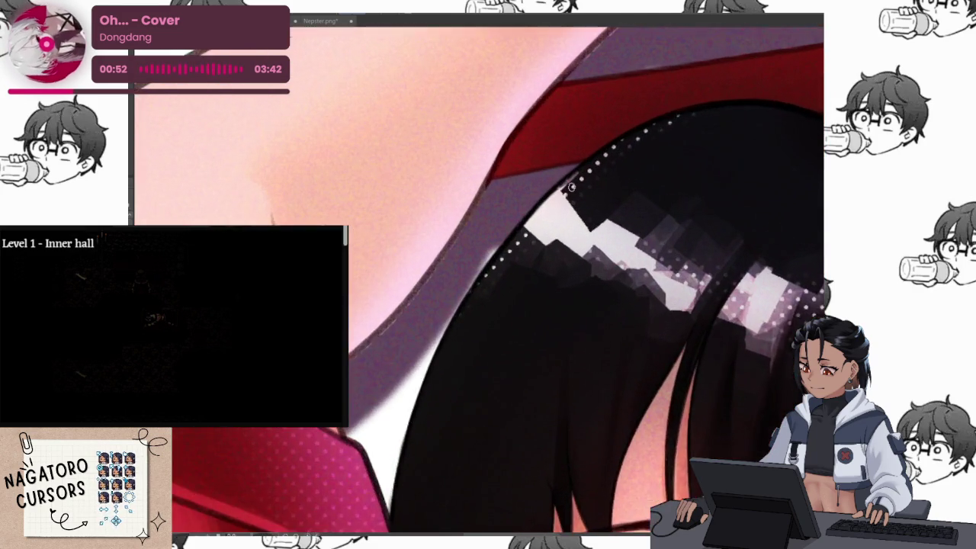
scroll(571, 186, "up", 2)
Zoom back out and enlarge the whole illustration to fill the window.
scroll(570, 187, "down", 2)
scroll(602, 228, "down", 2)
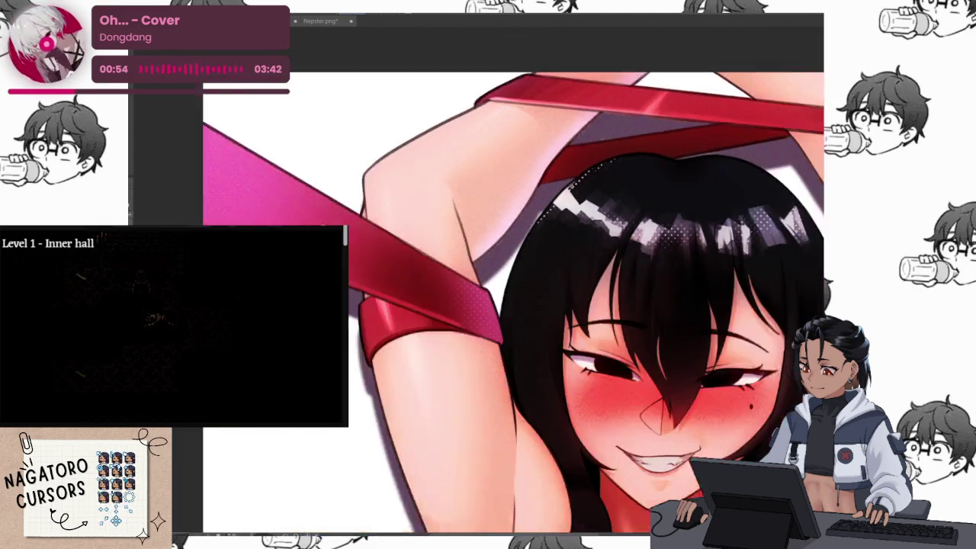
scroll(640, 275, "down", 2)
scroll(655, 293, "down", 1)
left_click_drag(655, 293, 648, 243)
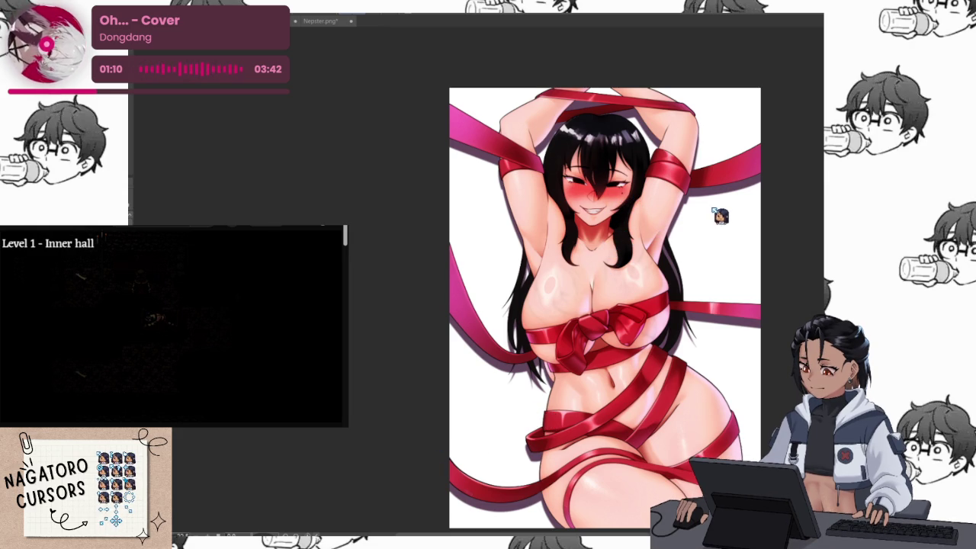
key("ctrl+plus")
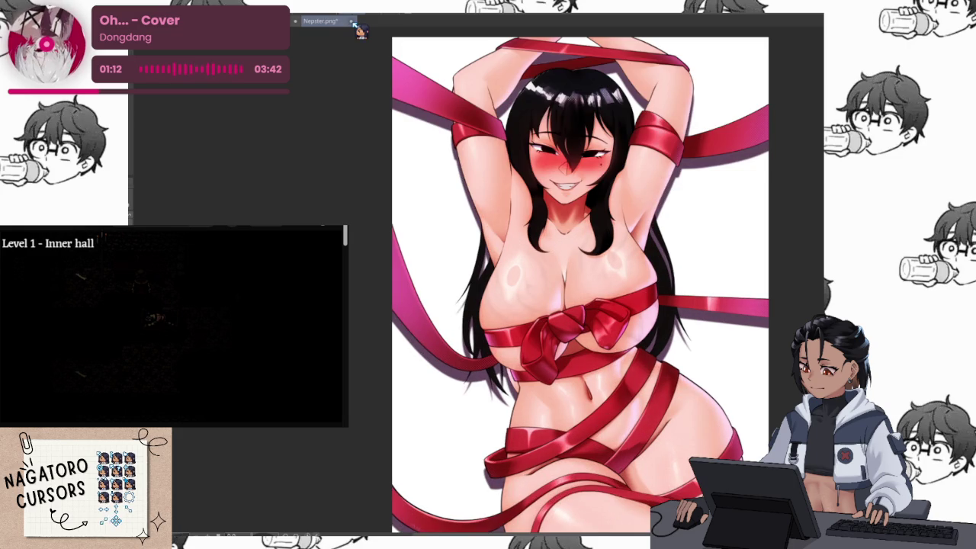